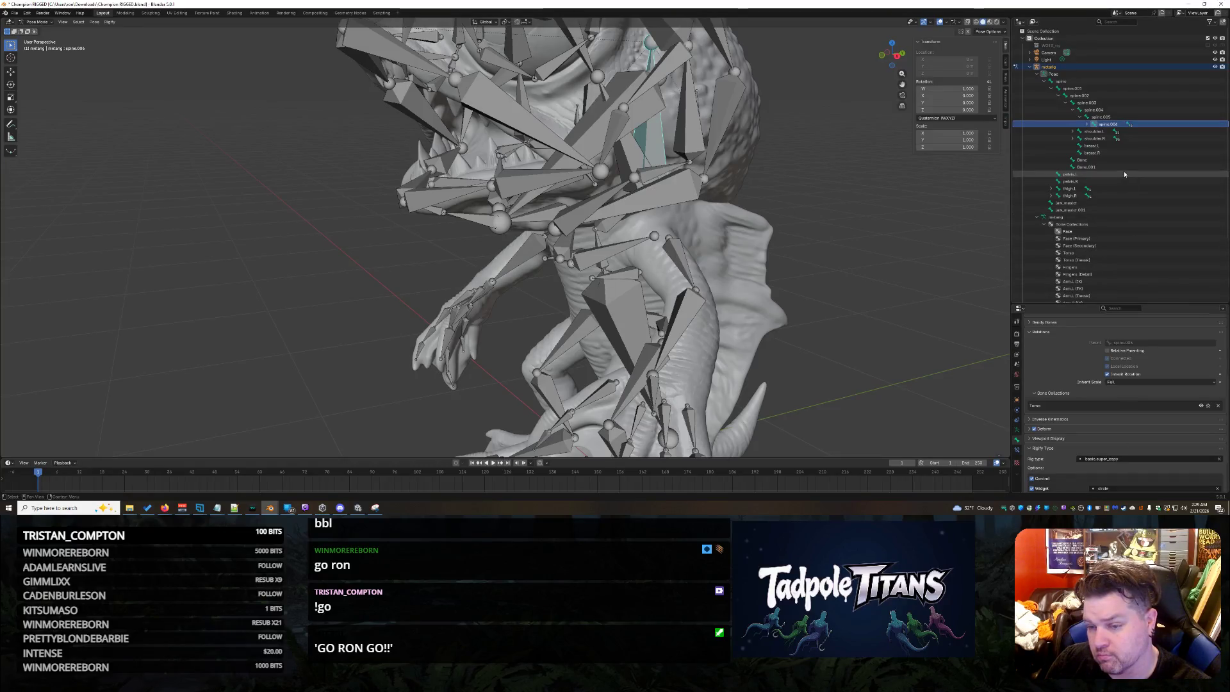
# Set the Rigify type of eye.L and eye.R to basic.super_copy.
pyautogui.press('Right')
pyautogui.press('Right')
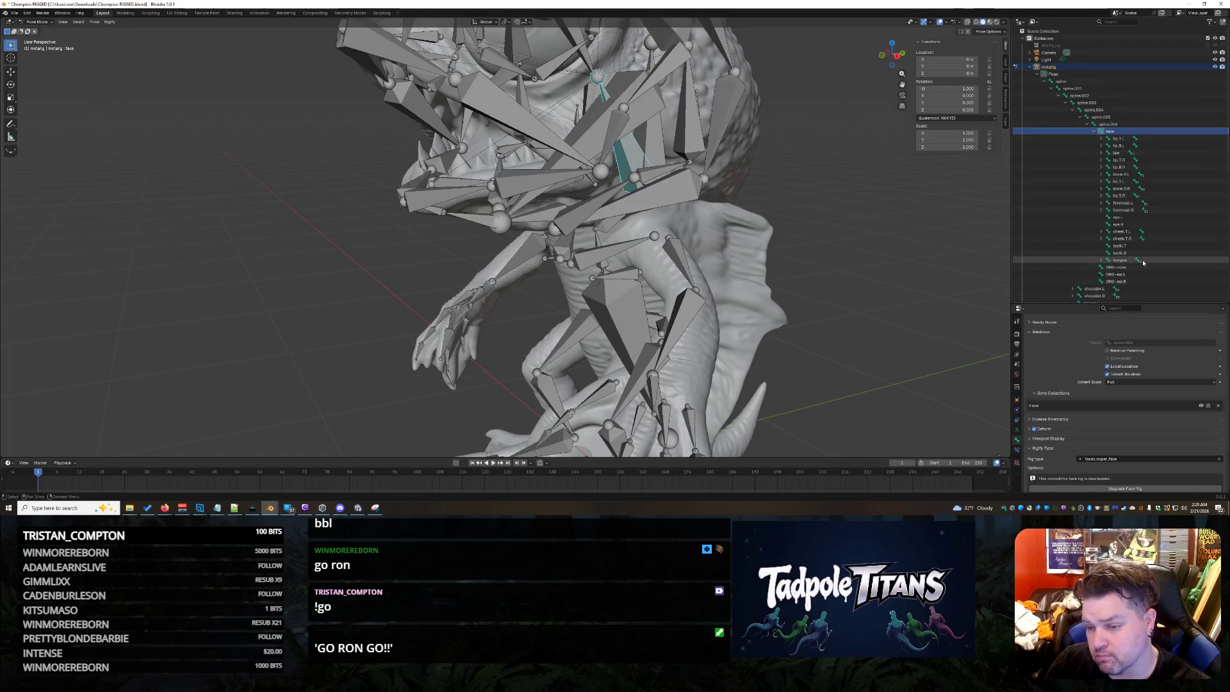
pyautogui.click(1127, 217)
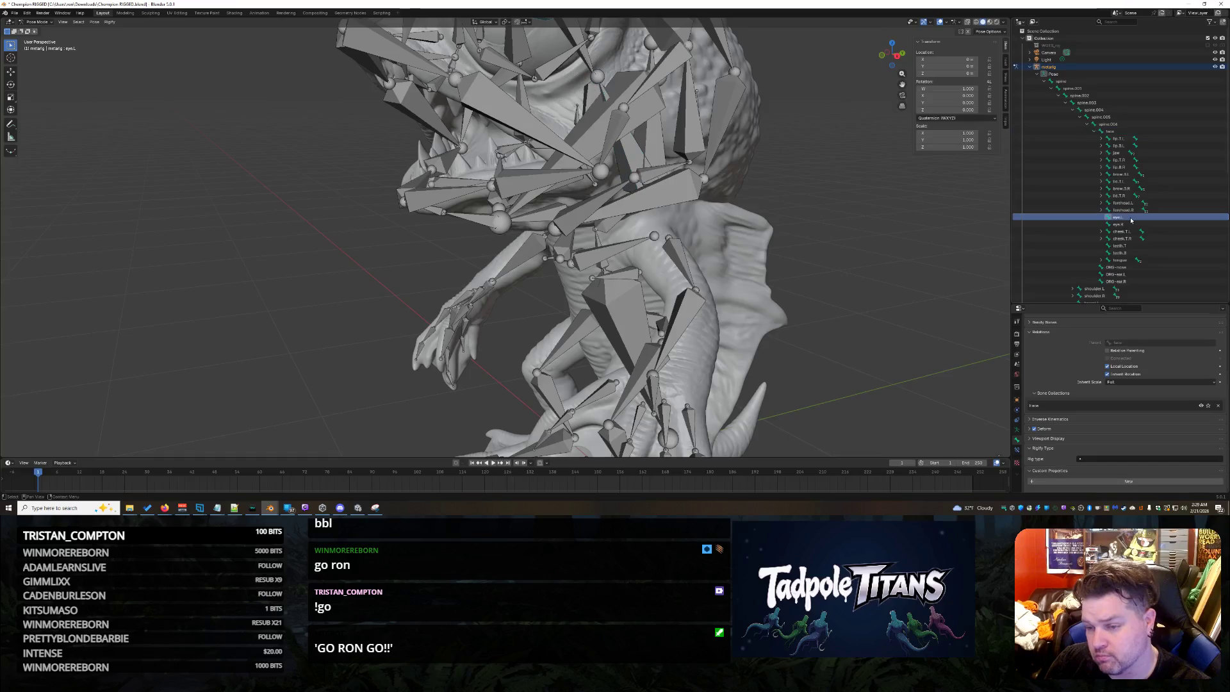
pyautogui.click(1111, 457)
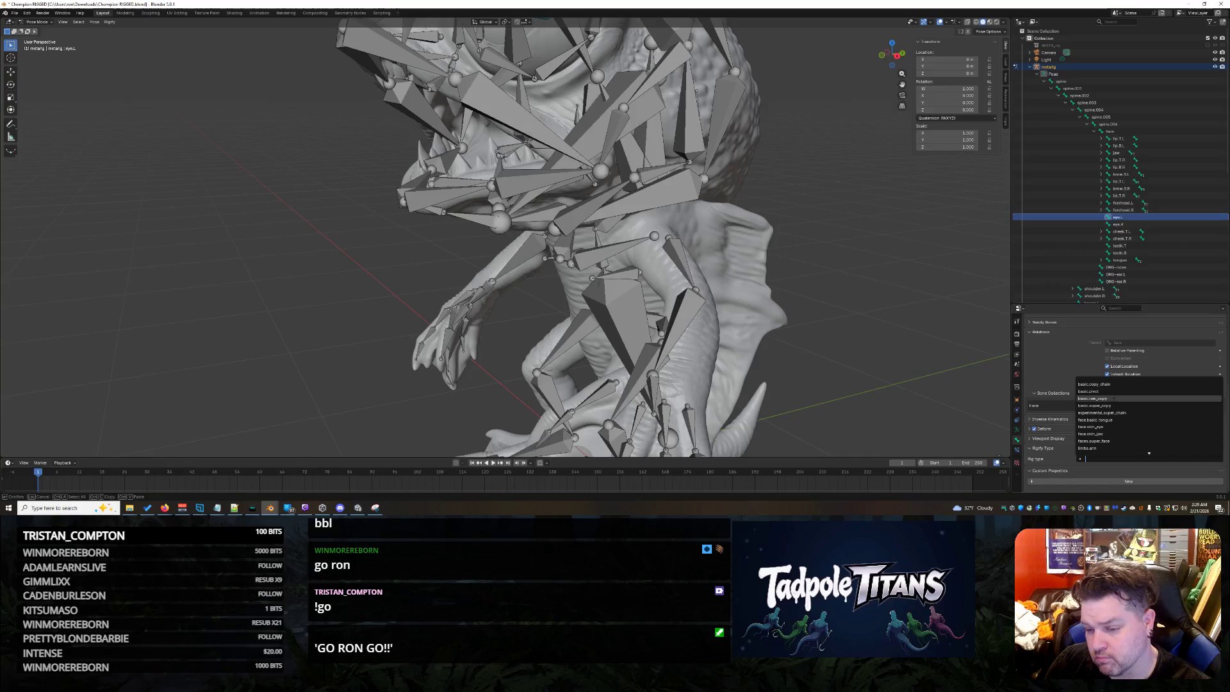
pyautogui.click(1102, 405)
pyautogui.click(1124, 225)
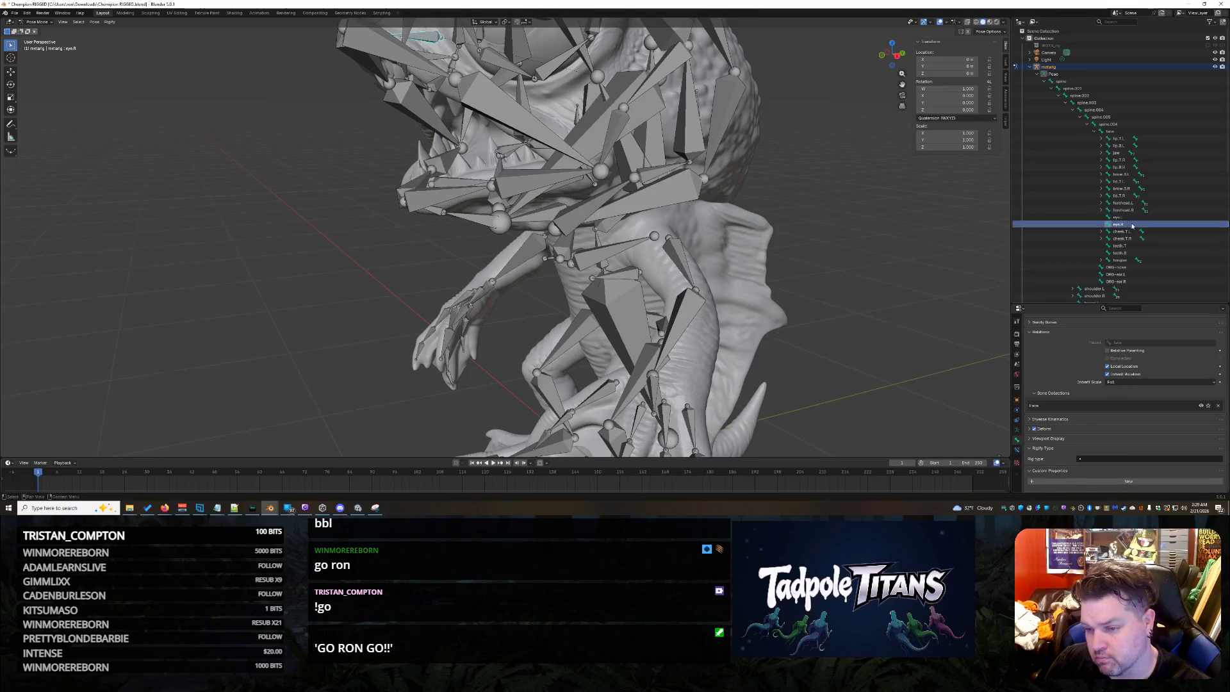
pyautogui.click(1148, 458)
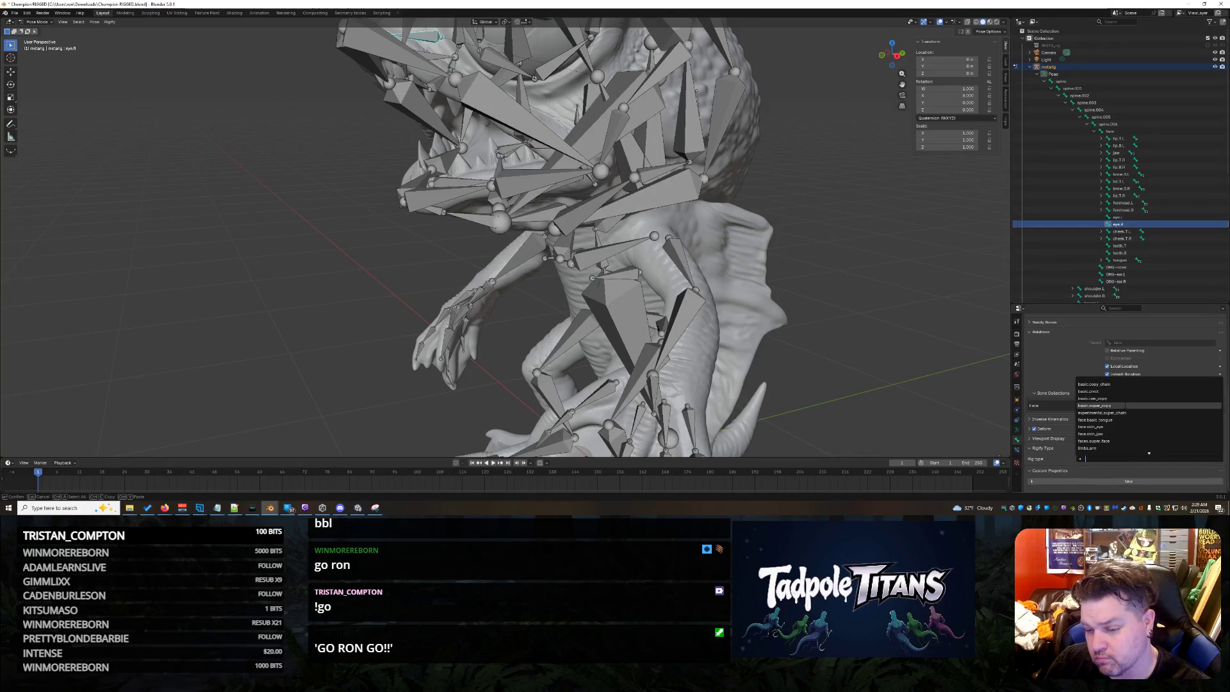
pyautogui.click(1102, 406)
# Save Champion RIGGED.blend and select all bones to frame the model.
pyautogui.hotkey('ctrl', 's')
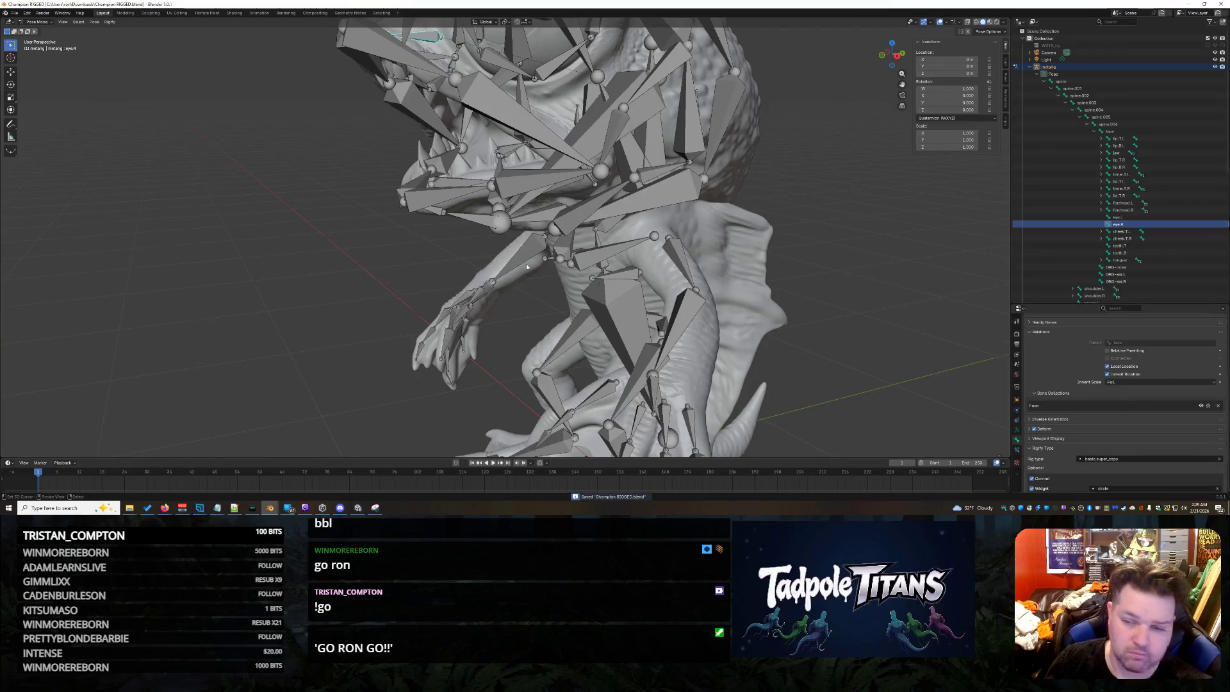
pyautogui.scroll(-5, 673, 394)
pyautogui.press('a')
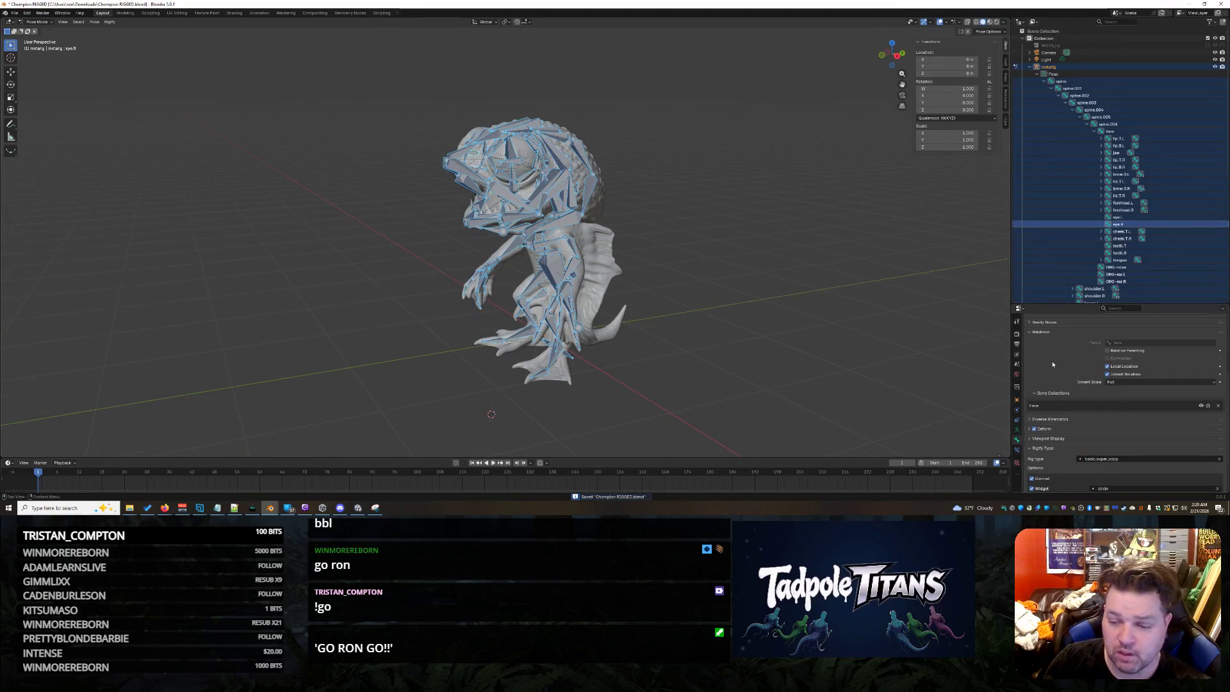
# Generate the control rig from the metarig's Rigify settings.
pyautogui.click(1018, 440)
pyautogui.scroll(-2, 1094, 433)
pyautogui.click(1096, 431)
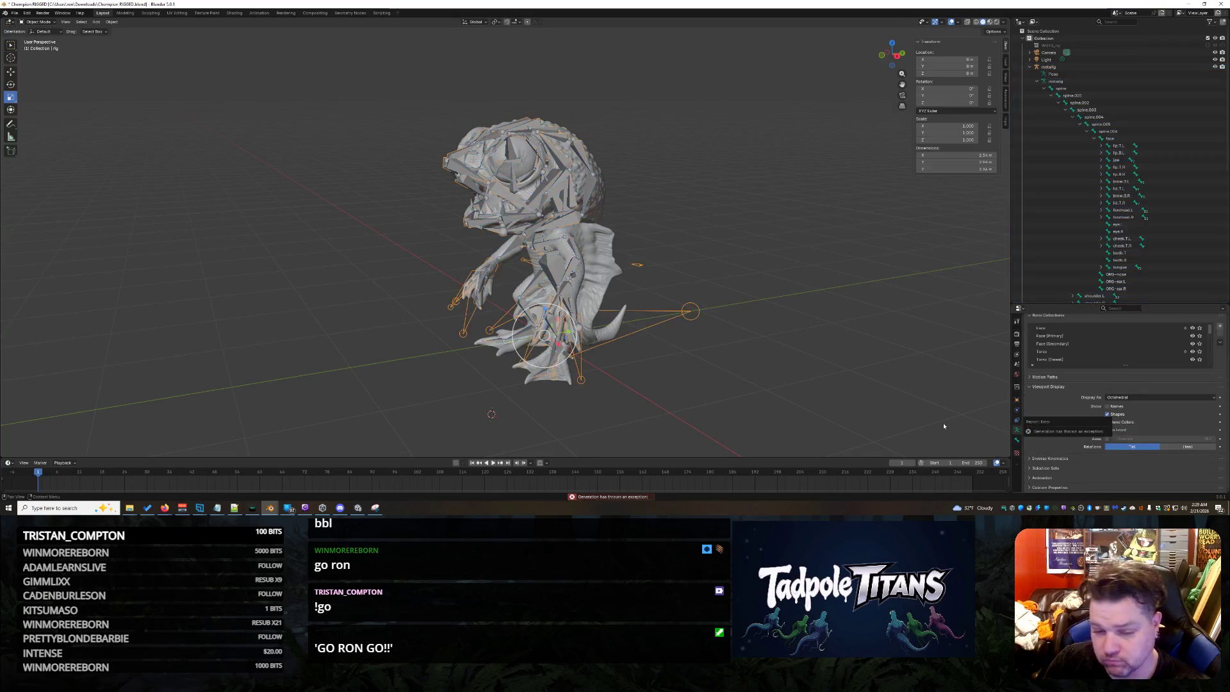
# Read the generation exception in the Info log, then return the metarig to Pose Mode.
pyautogui.click(613, 497)
pyautogui.click(140, 401)
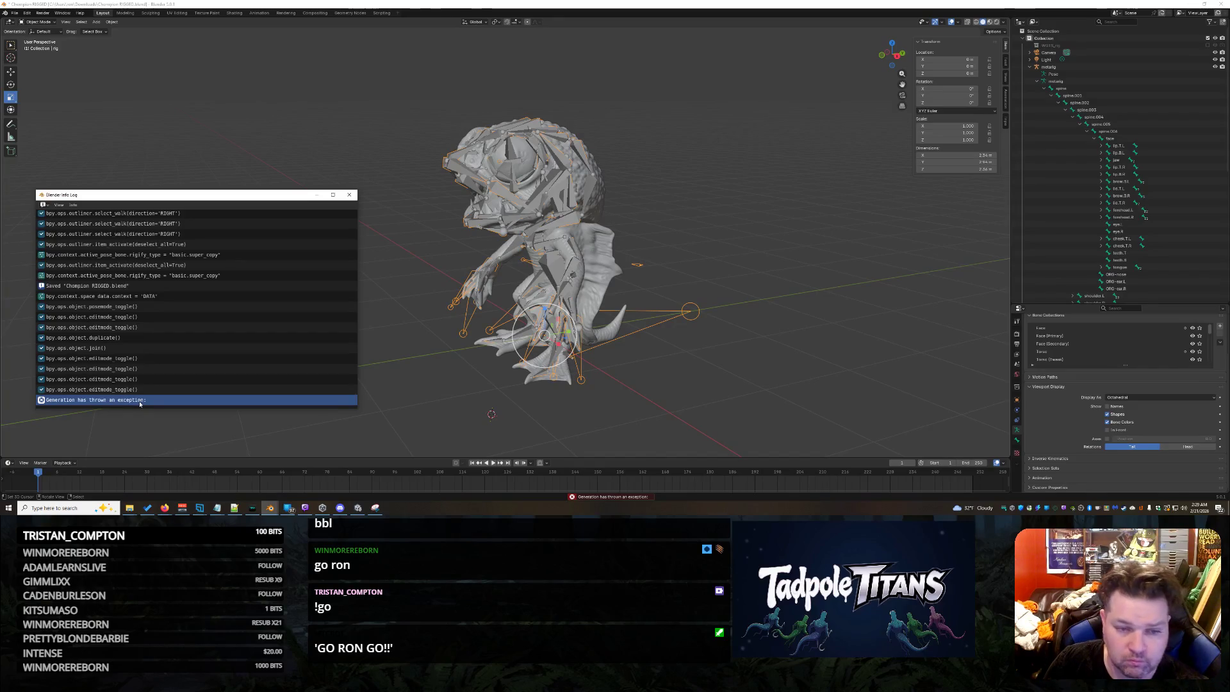
pyautogui.hotkey('alt', 'Tab')
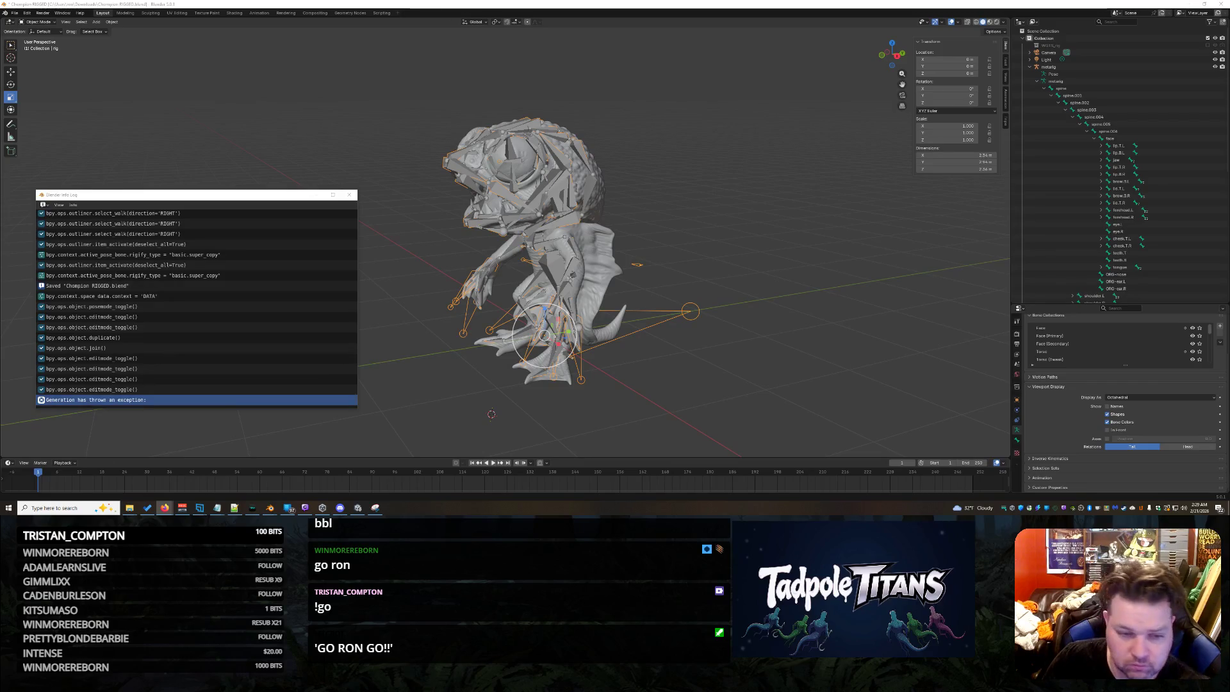
pyautogui.hotkey('alt', 'Tab')
pyautogui.hotkey('ctrl', 'Tab')
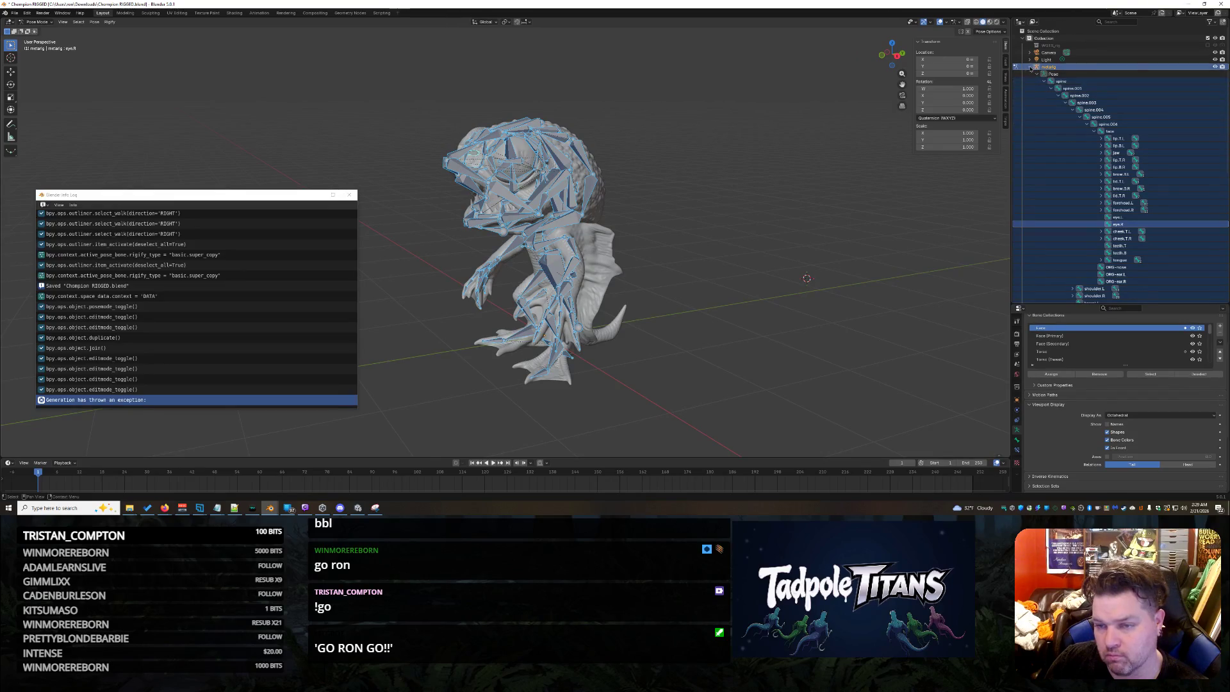
# Close the Info log and select the spine.006 bone.
pyautogui.click(840, 219)
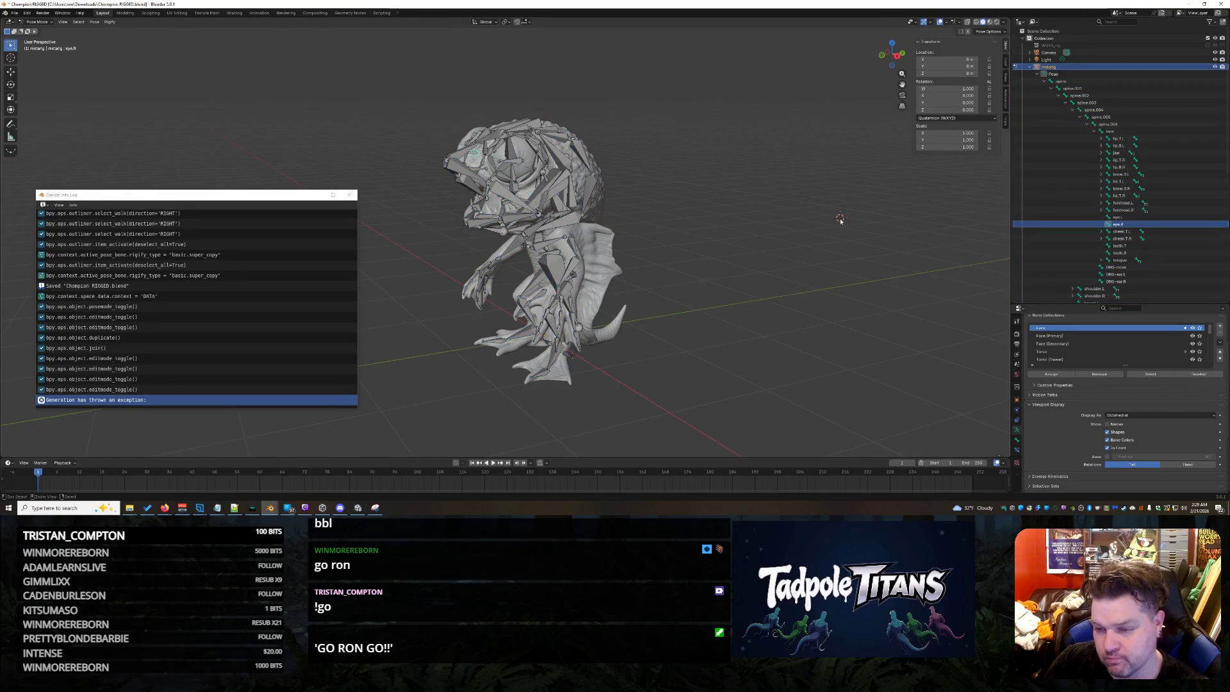
pyautogui.keyDown('shift'); pyautogui.rightClick(848, 237); pyautogui.keyUp('shift')
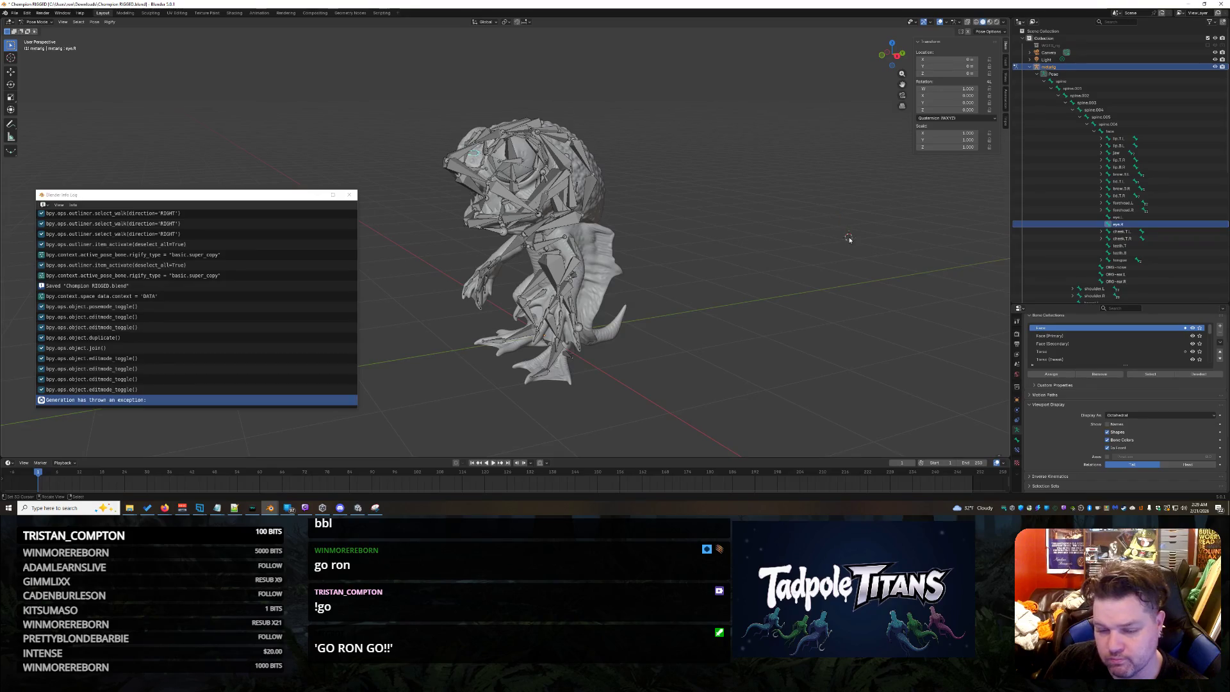
pyautogui.click(350, 194)
pyautogui.hotkey('ctrl', 'shift', 'm')
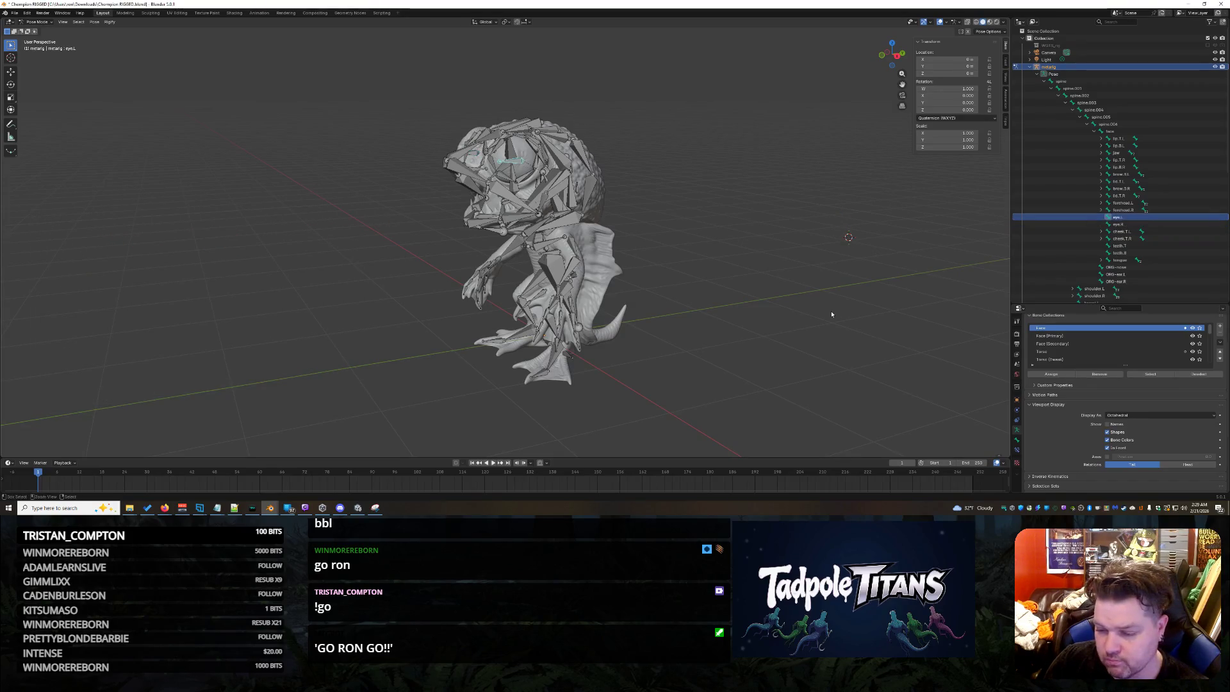
pyautogui.press('[')
pyautogui.keyDown('shift'); pyautogui.rightClick(892, 284); pyautogui.keyUp('shift')
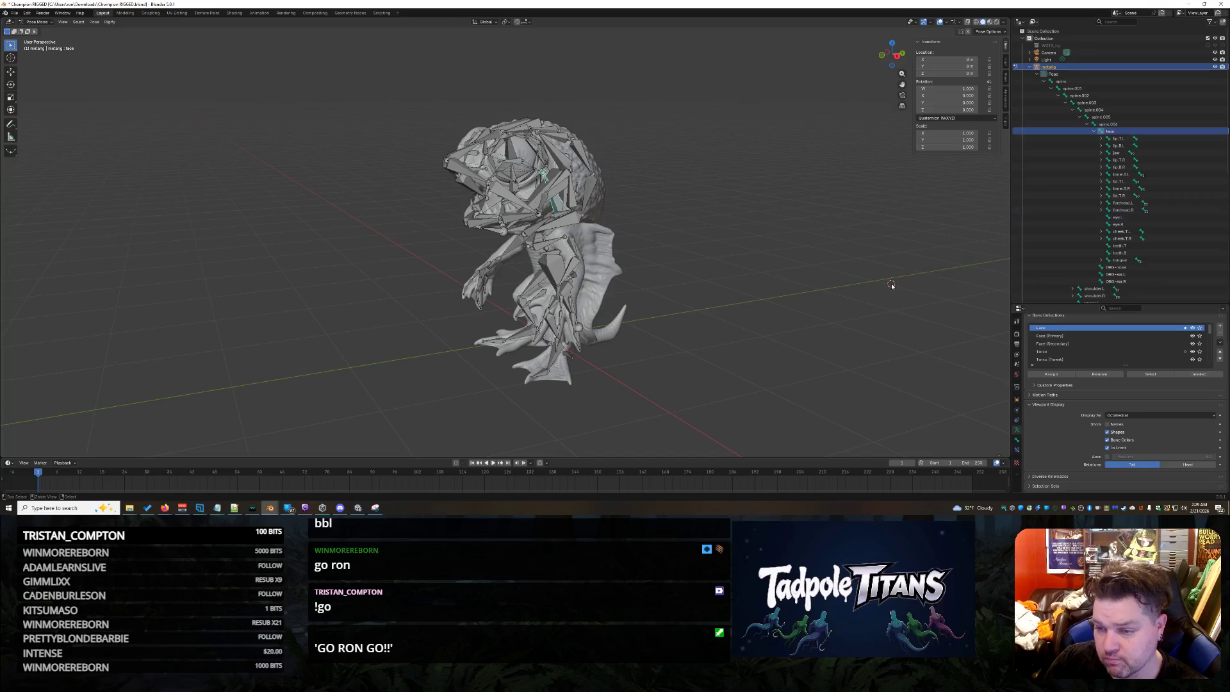
pyautogui.click(1109, 124)
pyautogui.scroll(-5, 1076, 406)
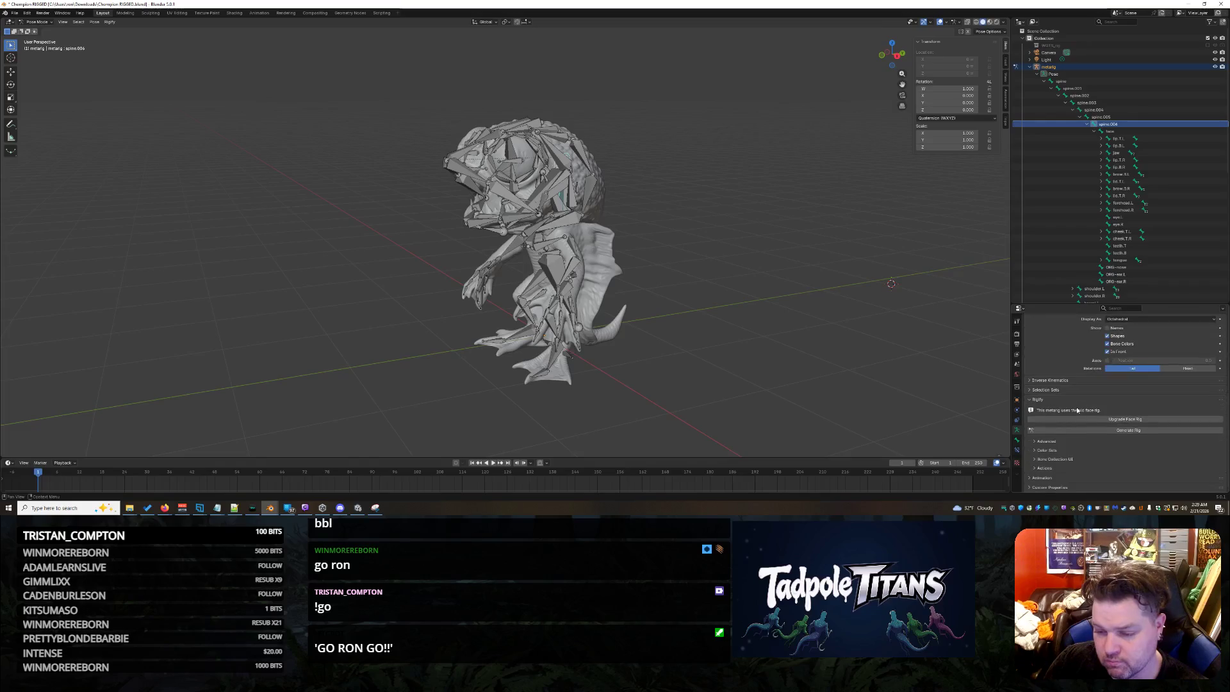
# Upgrade the face rig, regenerate the control rig, and return to Pose Mode.
pyautogui.click(1095, 420)
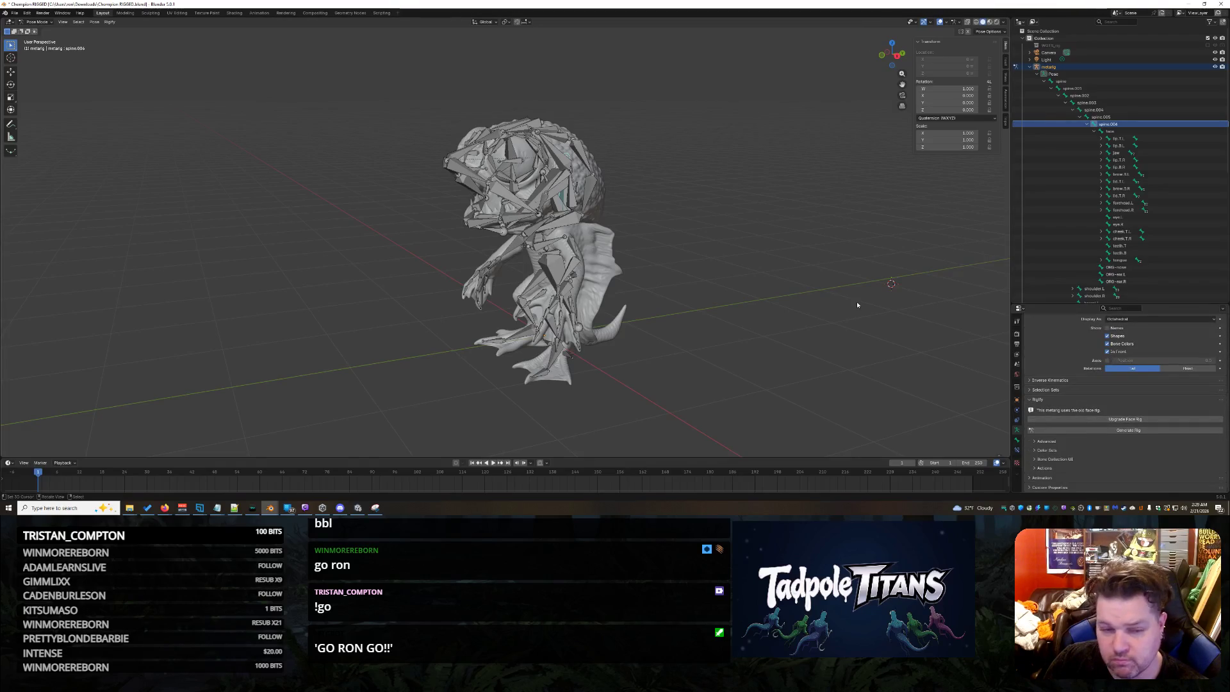
pyautogui.click(1108, 429)
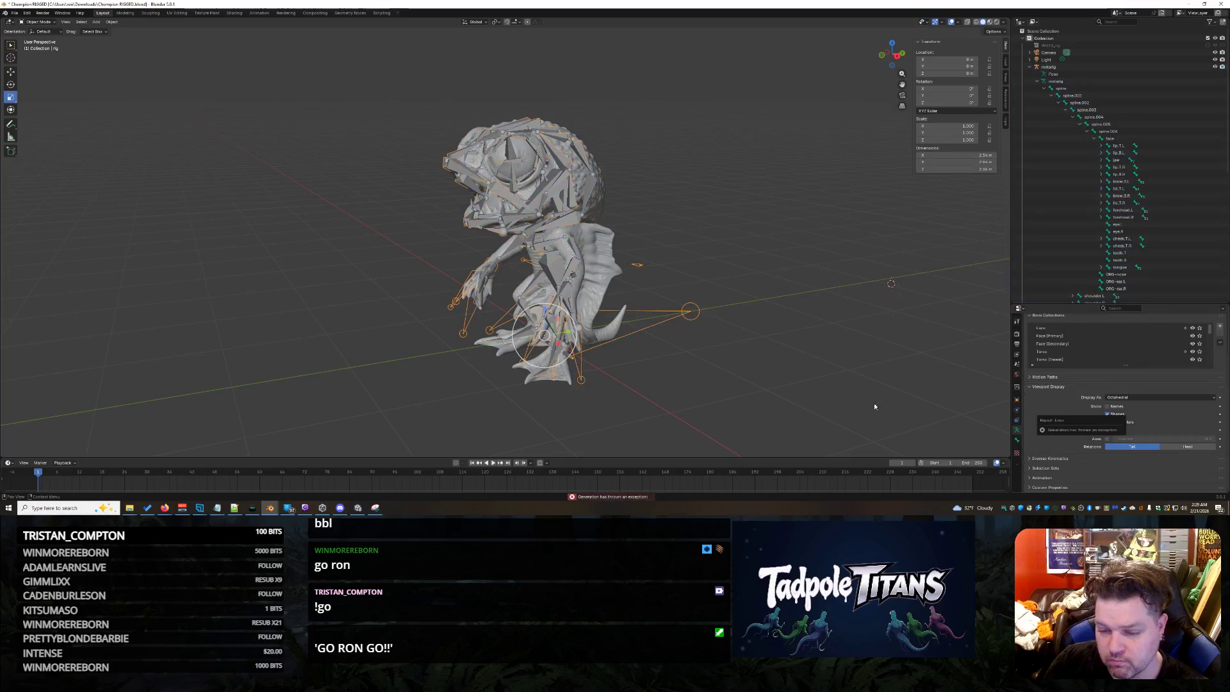
pyautogui.hotkey('ctrl', 'Tab')
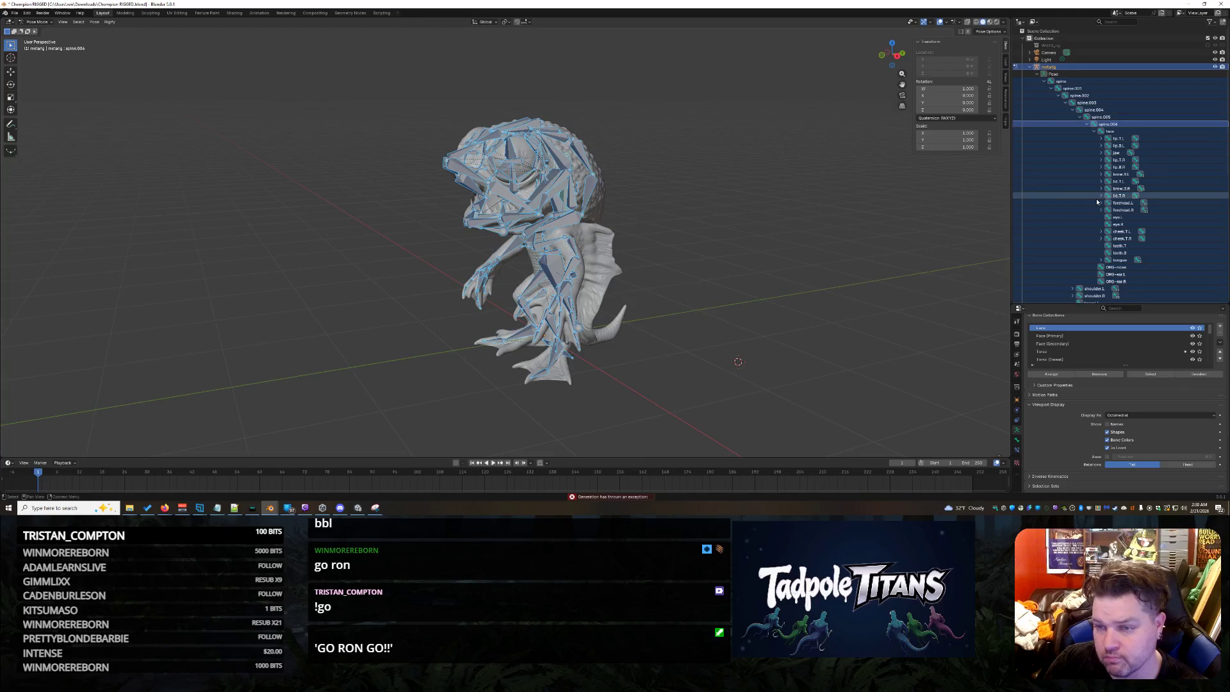
# Deselect all and step through the spine hierarchy to select spine.006.
pyautogui.keyDown('shift'); pyautogui.rightClick(711, 296); pyautogui.keyUp('shift')
pyautogui.click(762, 314)
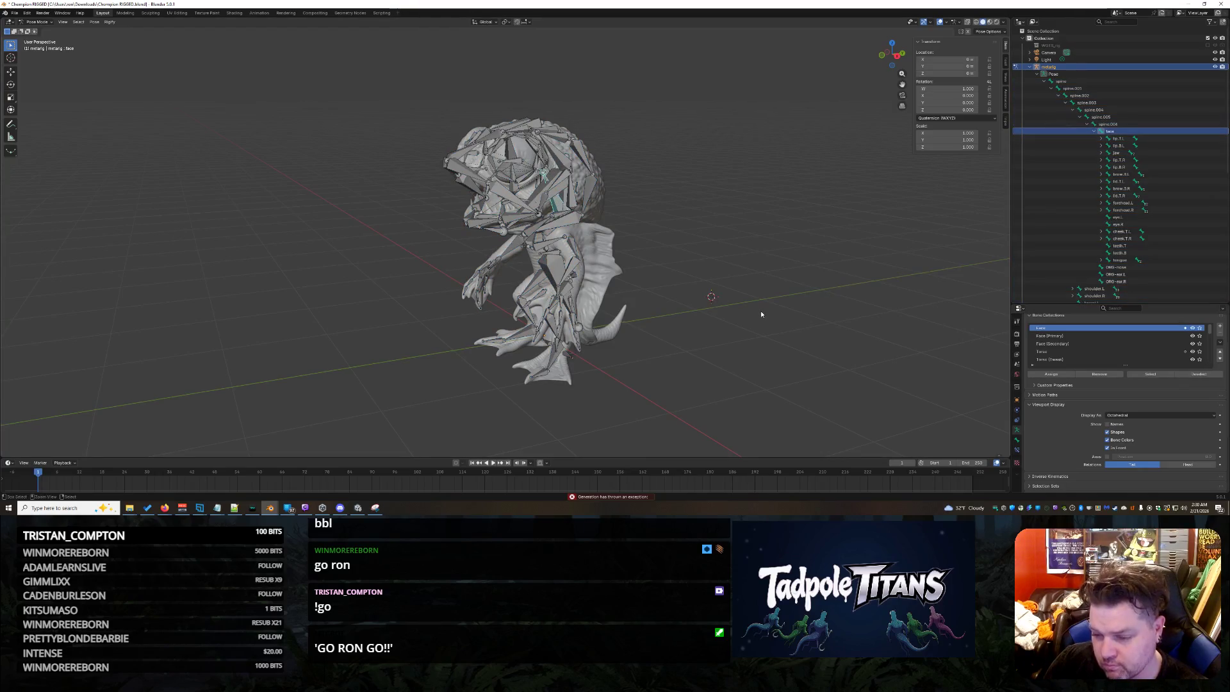
pyautogui.press('[')
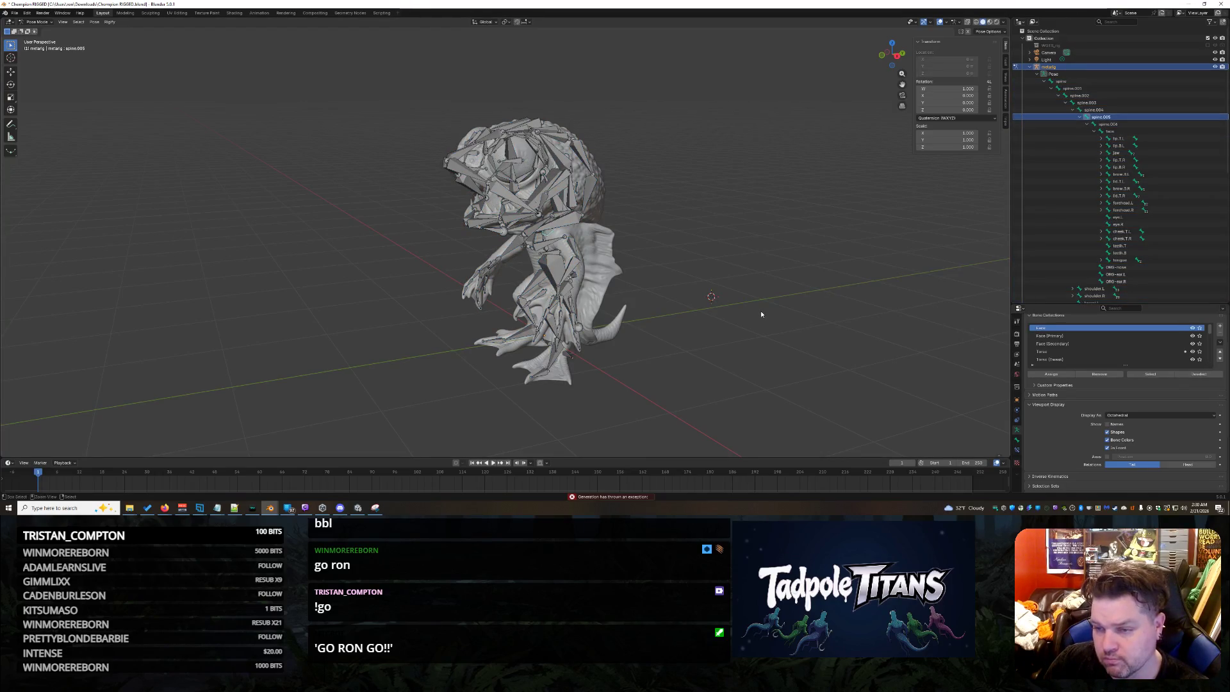
pyautogui.press('[')
pyautogui.press(']')
pyautogui.press(']')
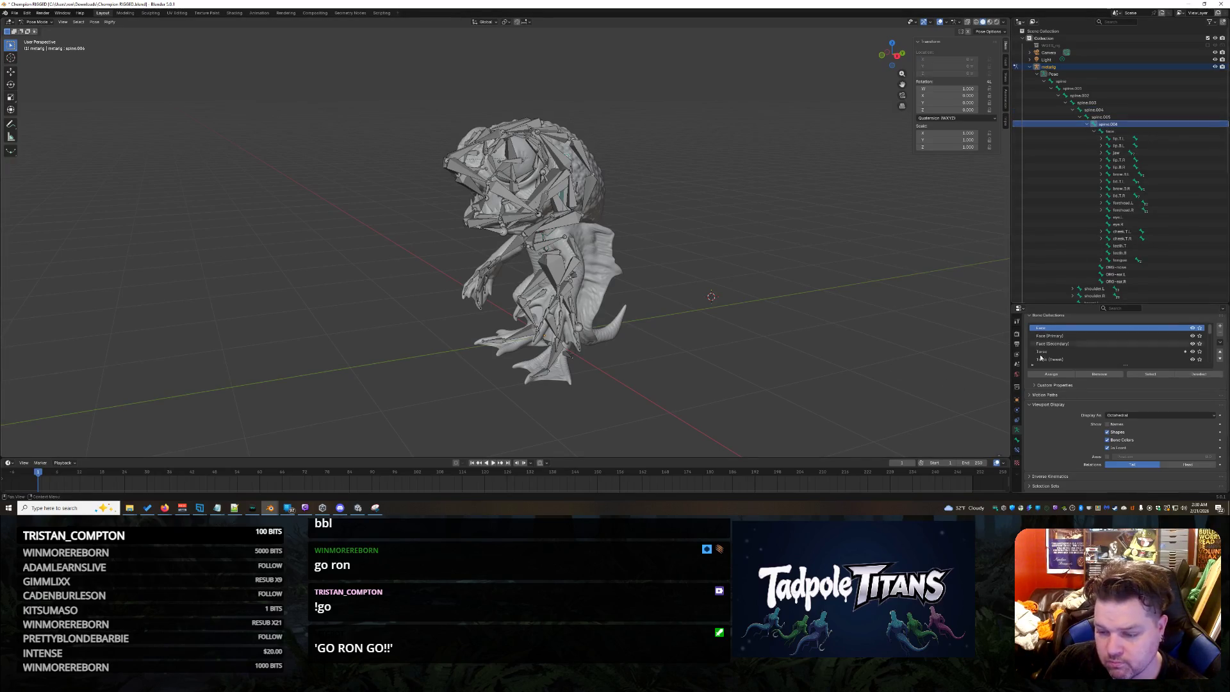
pyautogui.scroll(-5, 1056, 401)
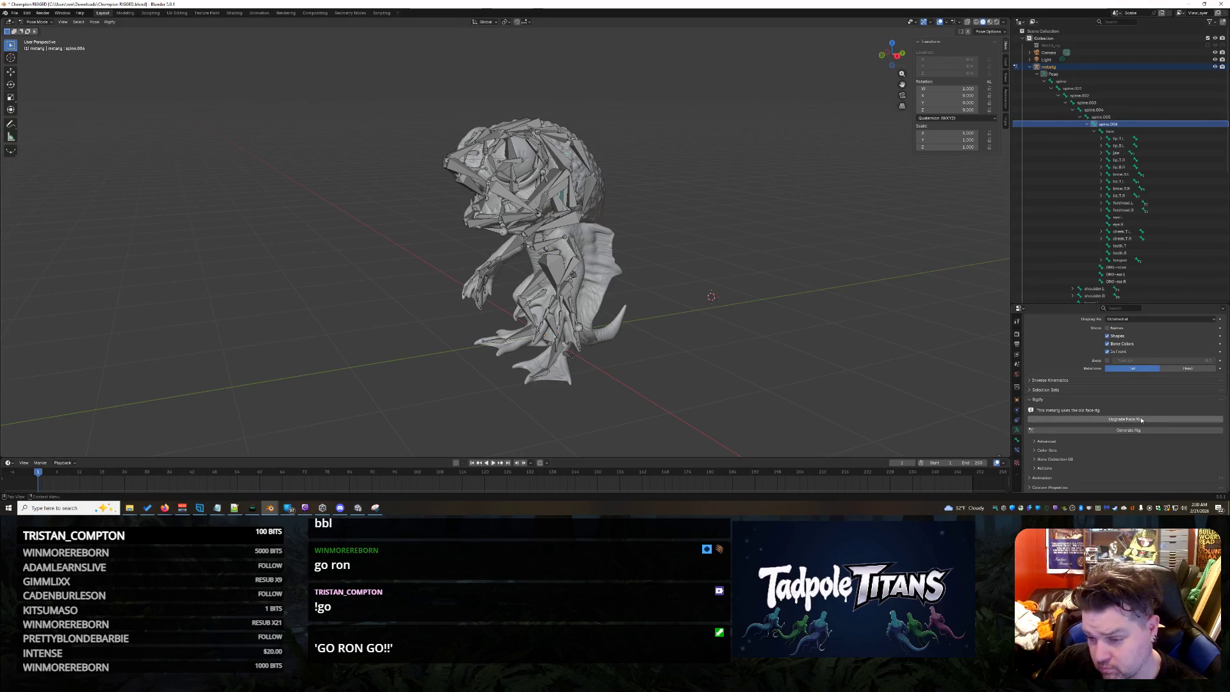
pyautogui.scroll(3, 1090, 424)
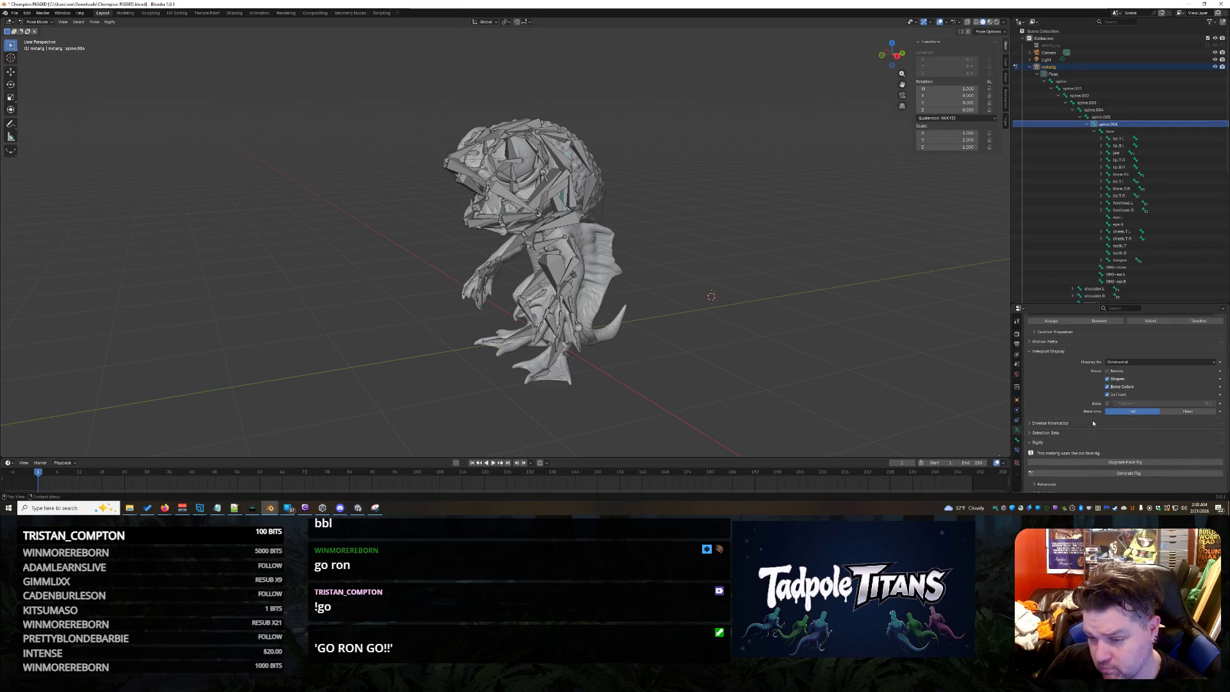
pyautogui.scroll(-3, 1115, 359)
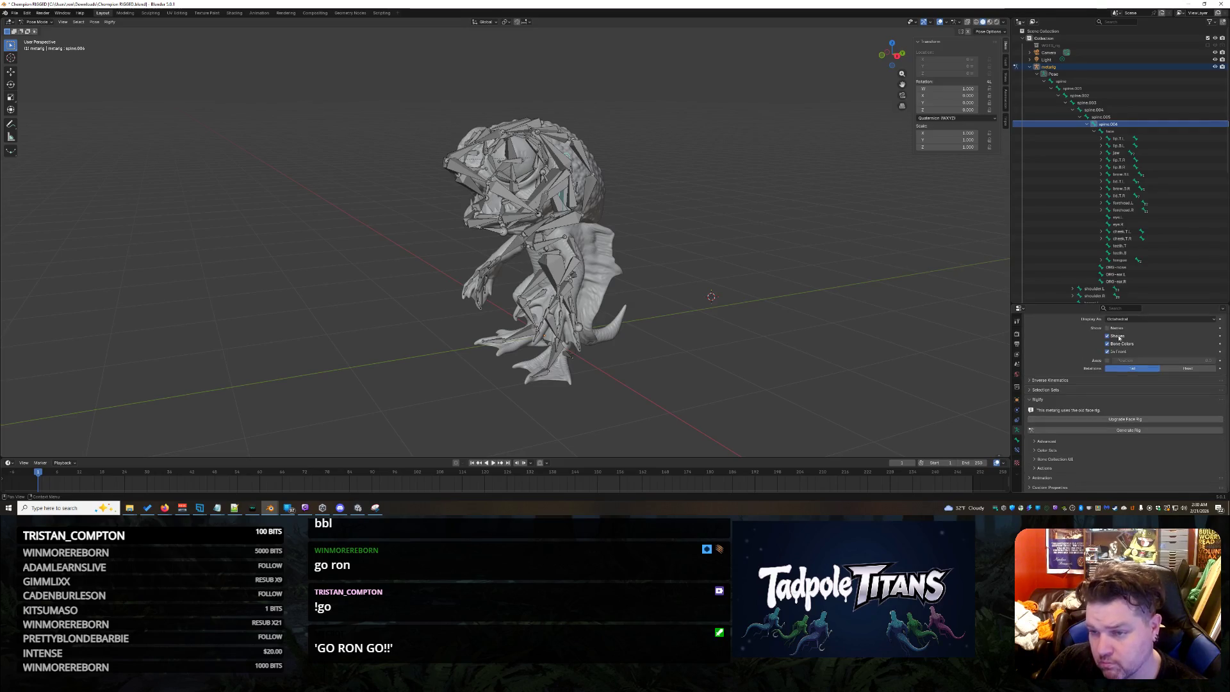
# Keep basic.super_copy as spine.006's Rigify type in Bone properties.
pyautogui.click(1017, 450)
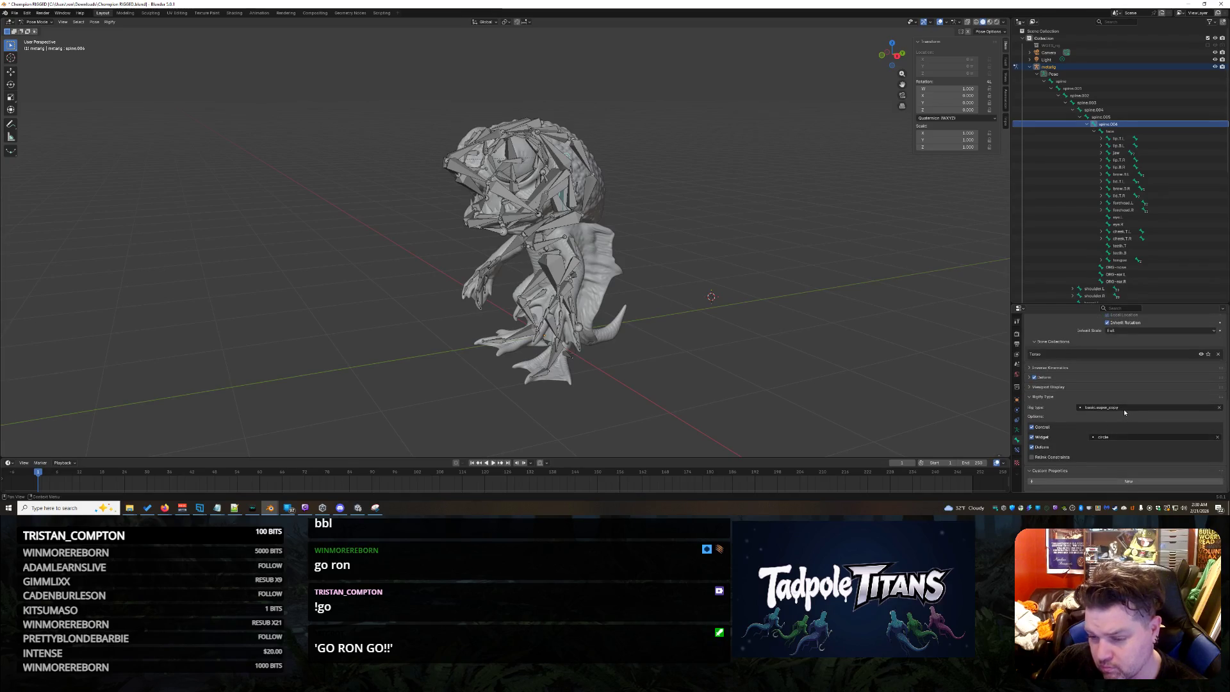
pyautogui.click(1124, 409)
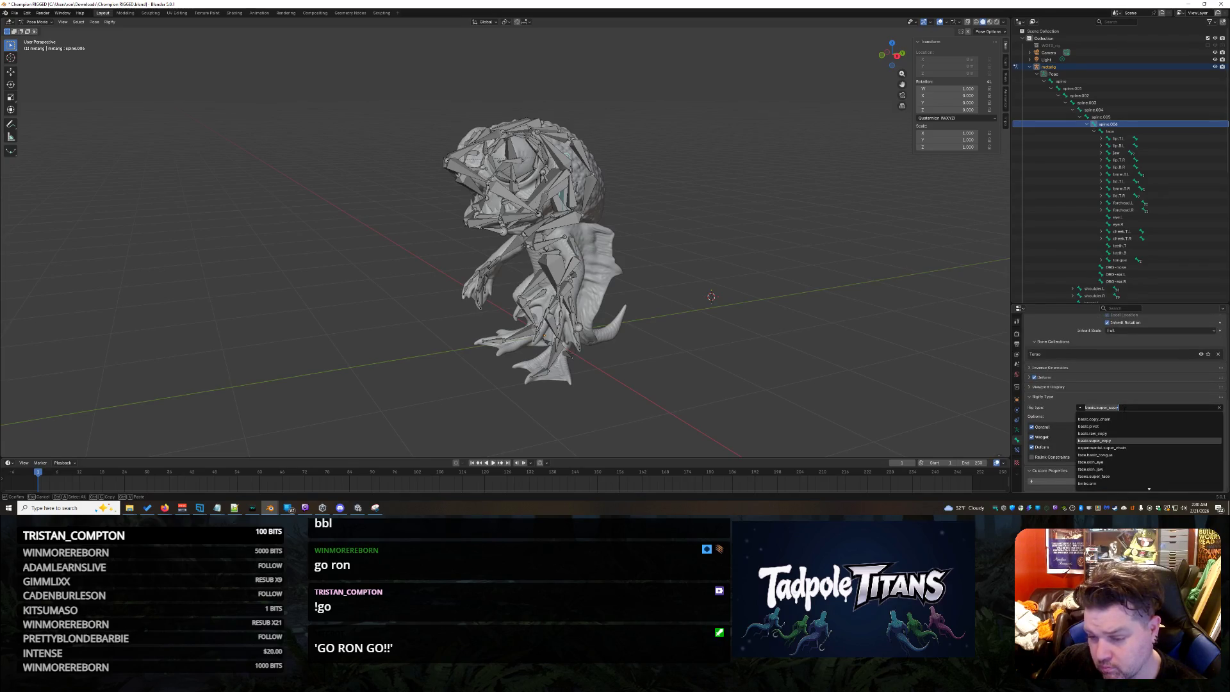
pyautogui.press('Down')
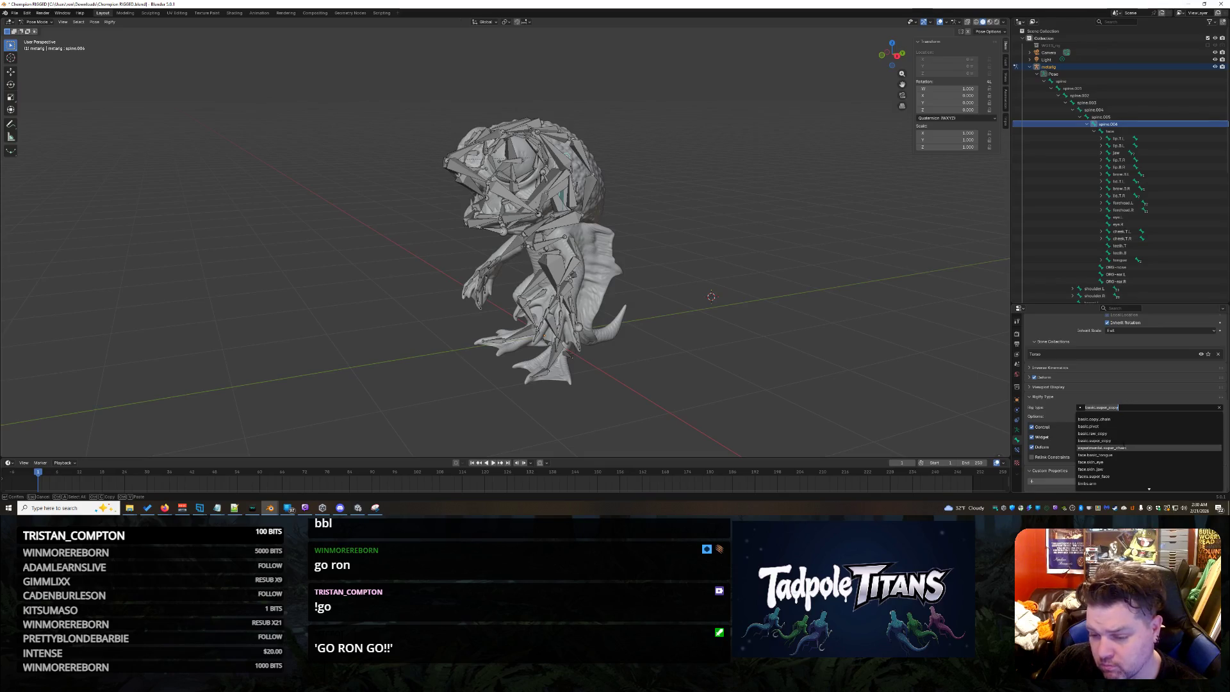
pyautogui.click(1121, 440)
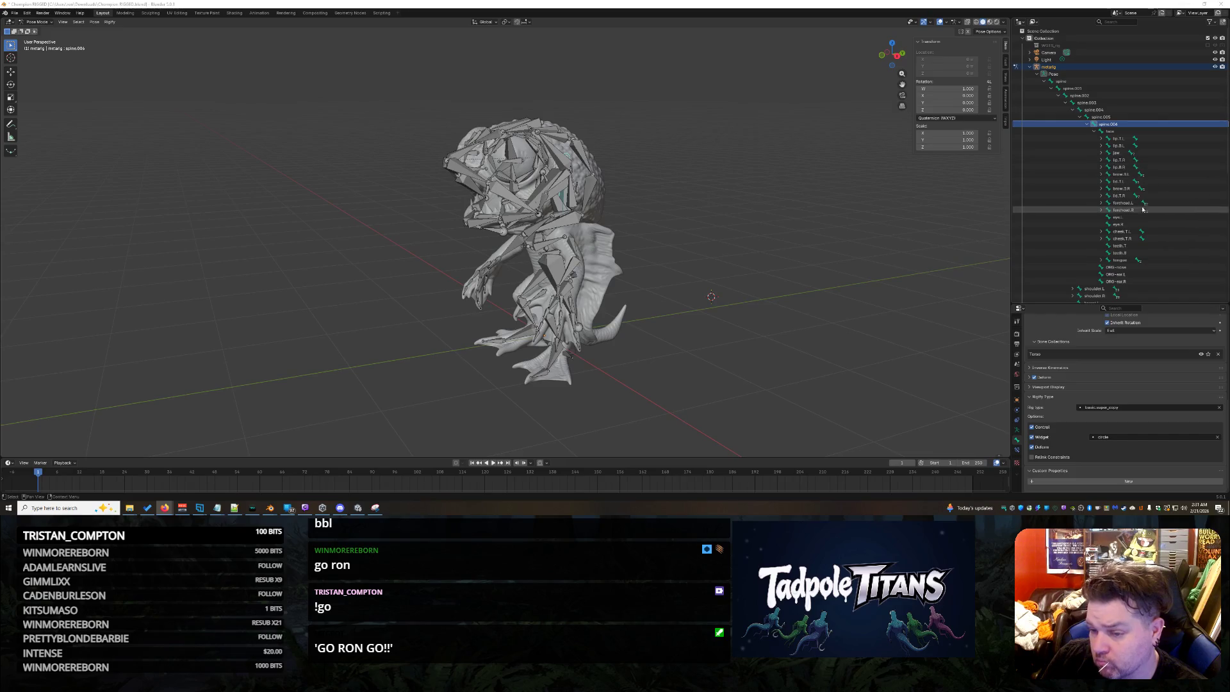
# Give the jaw bone the basic.super_copy Rigify type.
pyautogui.scroll(-6, 1135, 212)
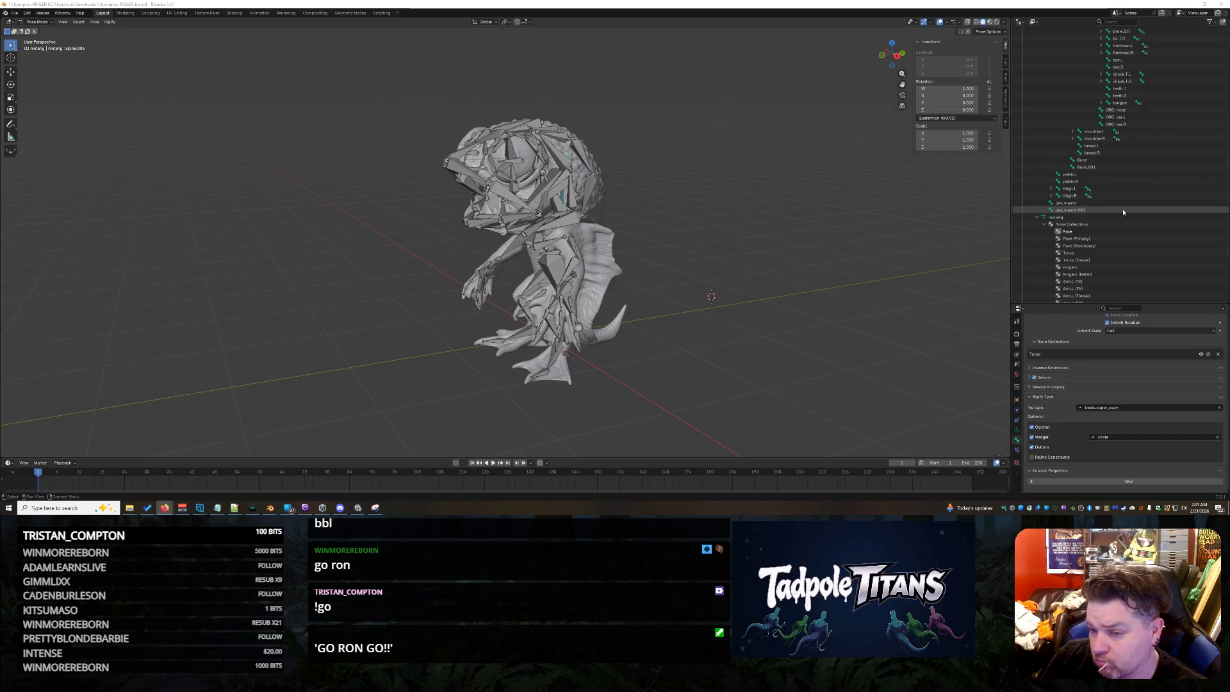
pyautogui.scroll(4, 1113, 204)
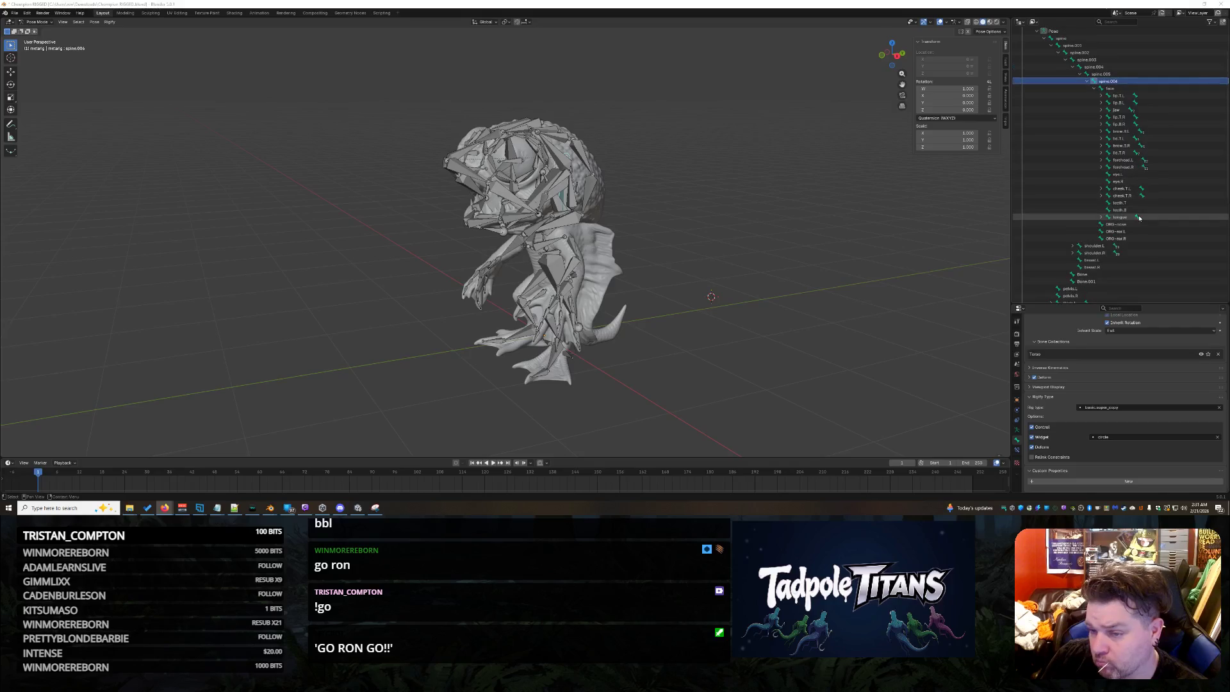
pyautogui.click(1117, 109)
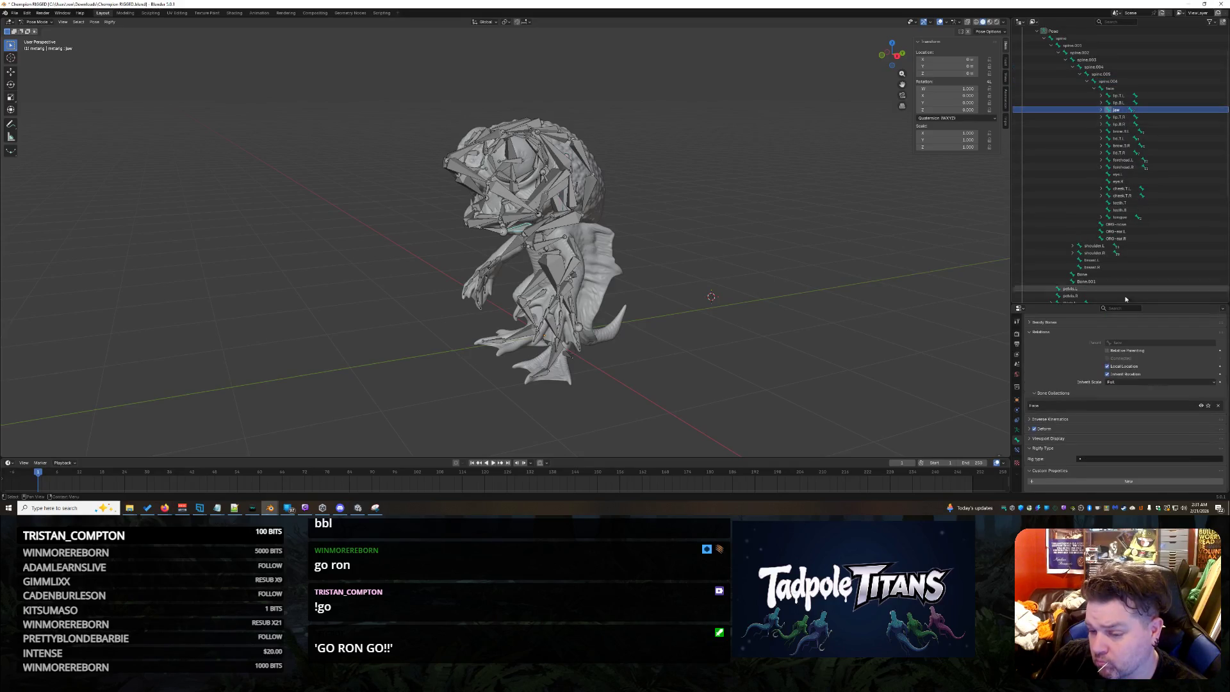
pyautogui.click(1103, 457)
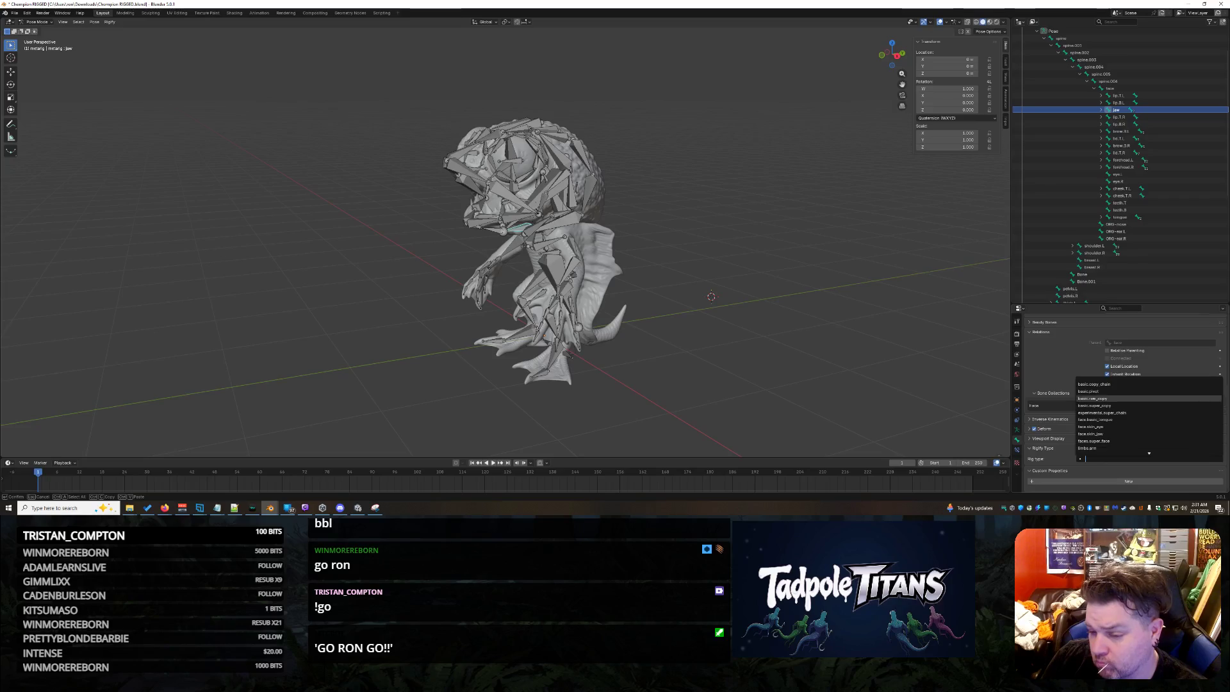
pyautogui.click(1110, 405)
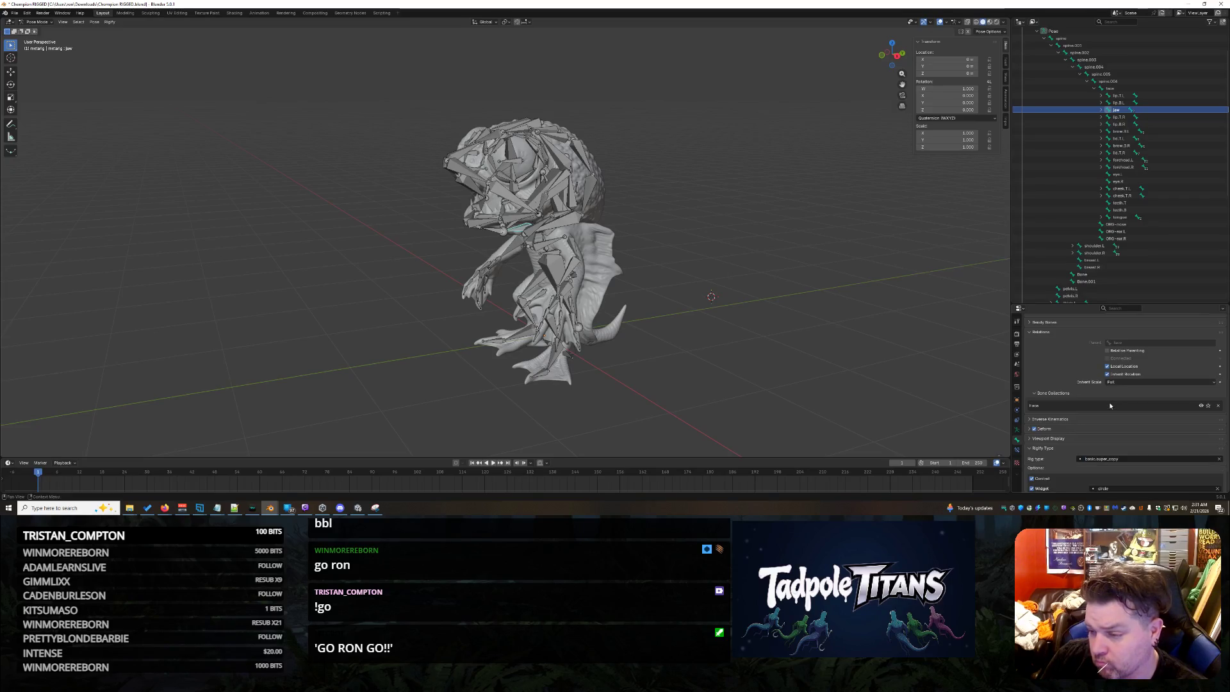
# Save Champion RIGGED.blend and select all metarig bones.
pyautogui.scroll(-3, 1106, 423)
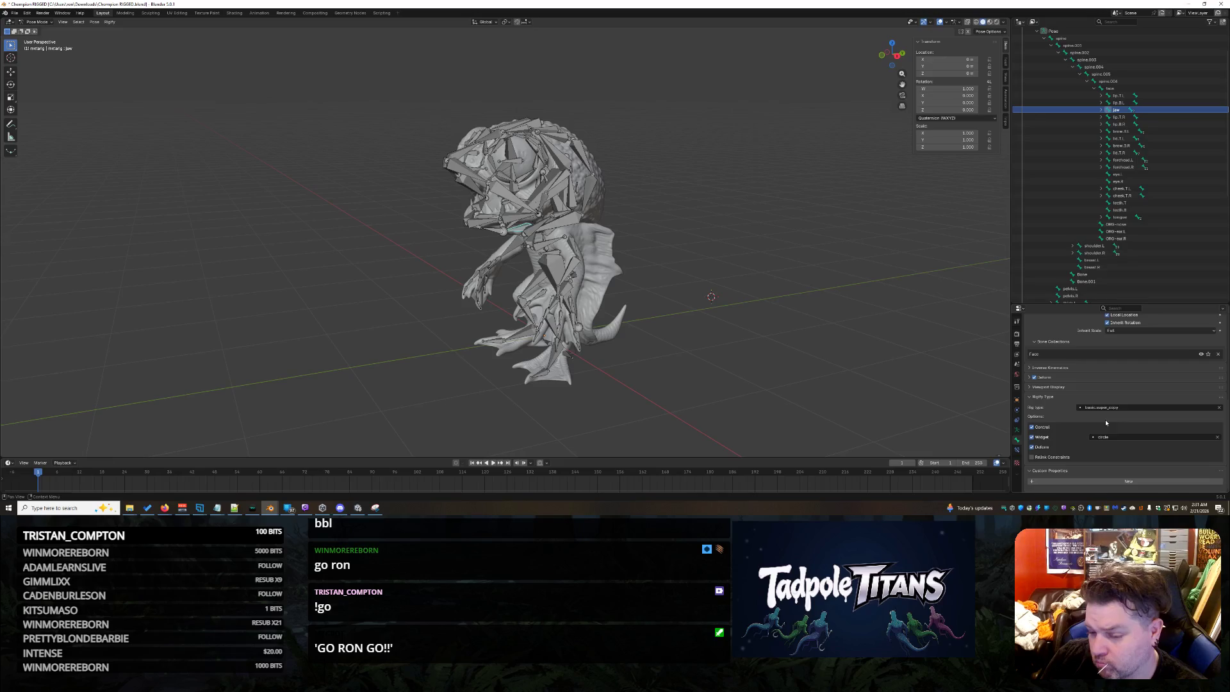
pyautogui.hotkey('ctrl', 's')
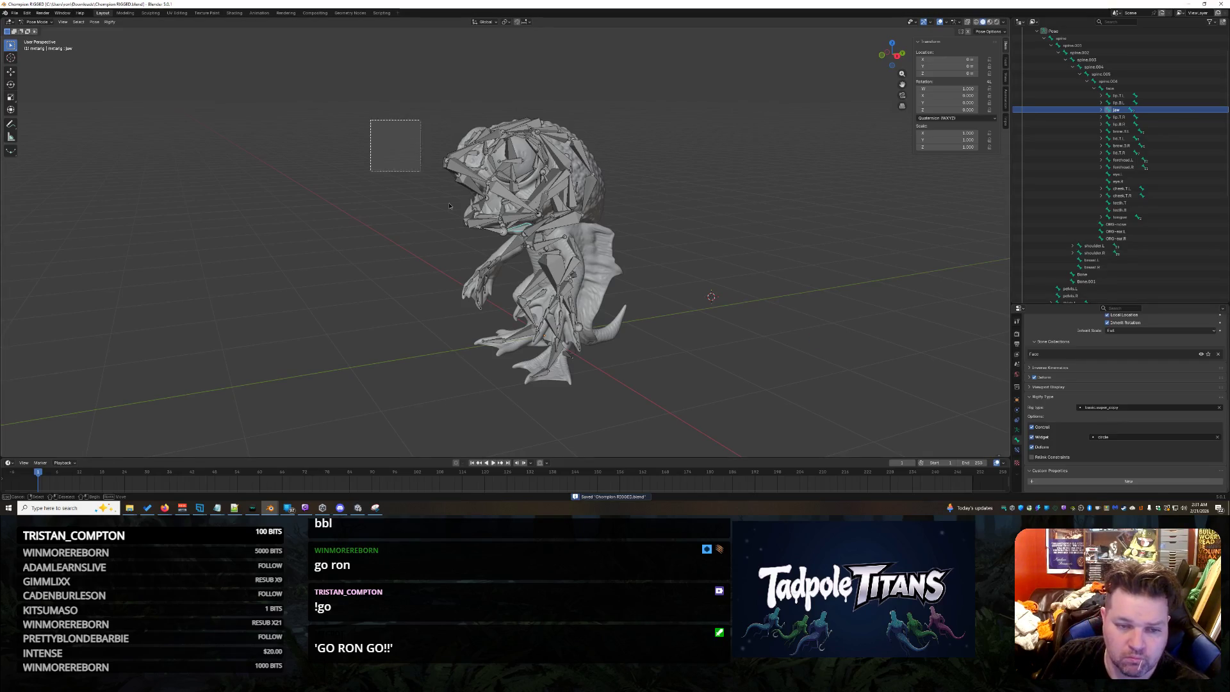
pyautogui.press('a')
pyautogui.click(1017, 429)
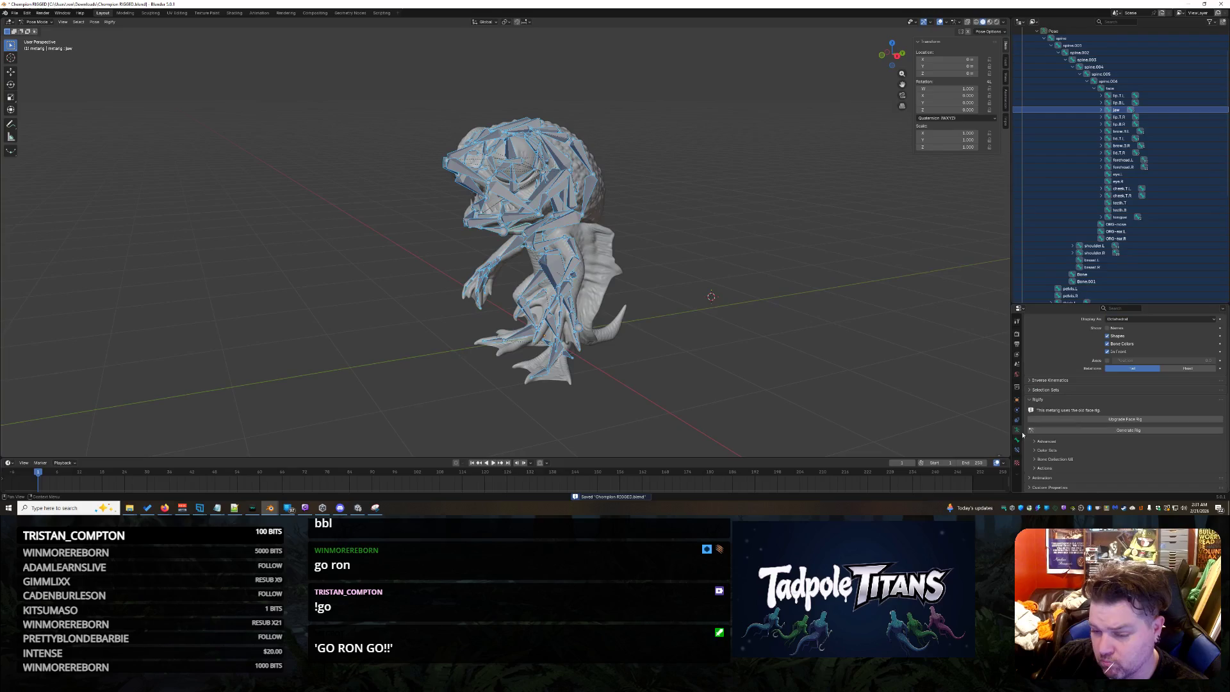
# Generate the rig and read the ORG-face CONFLICT error in the Info log.
pyautogui.click(1109, 430)
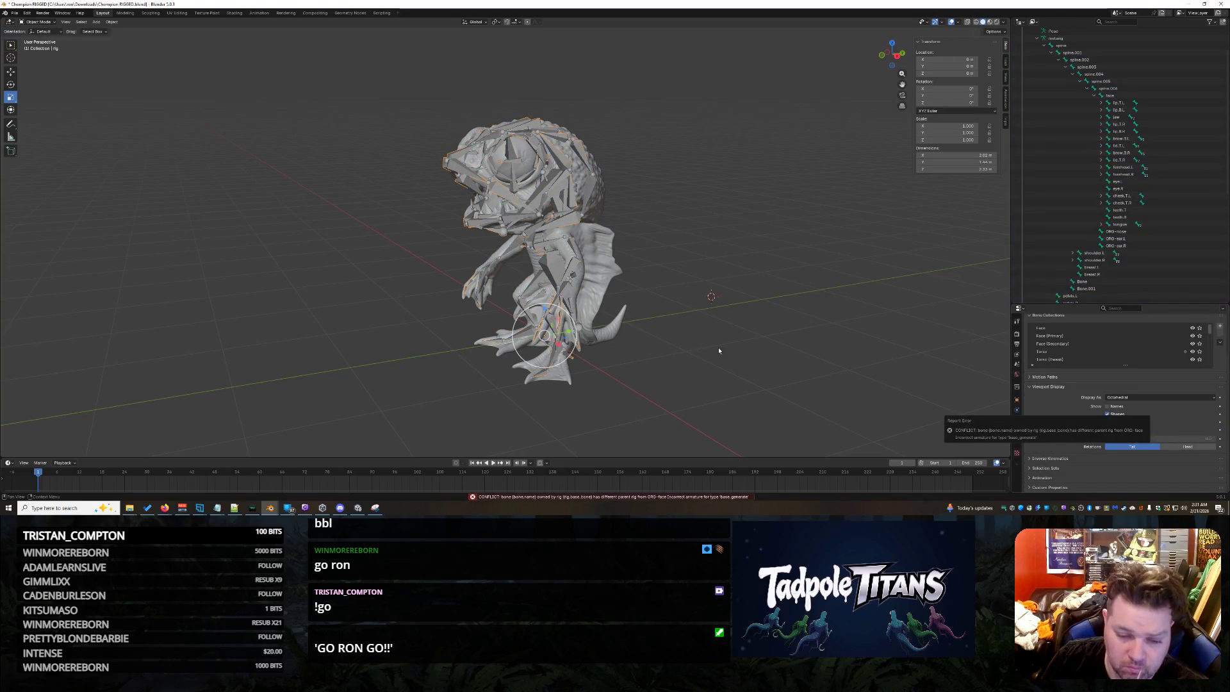
pyautogui.click(681, 497)
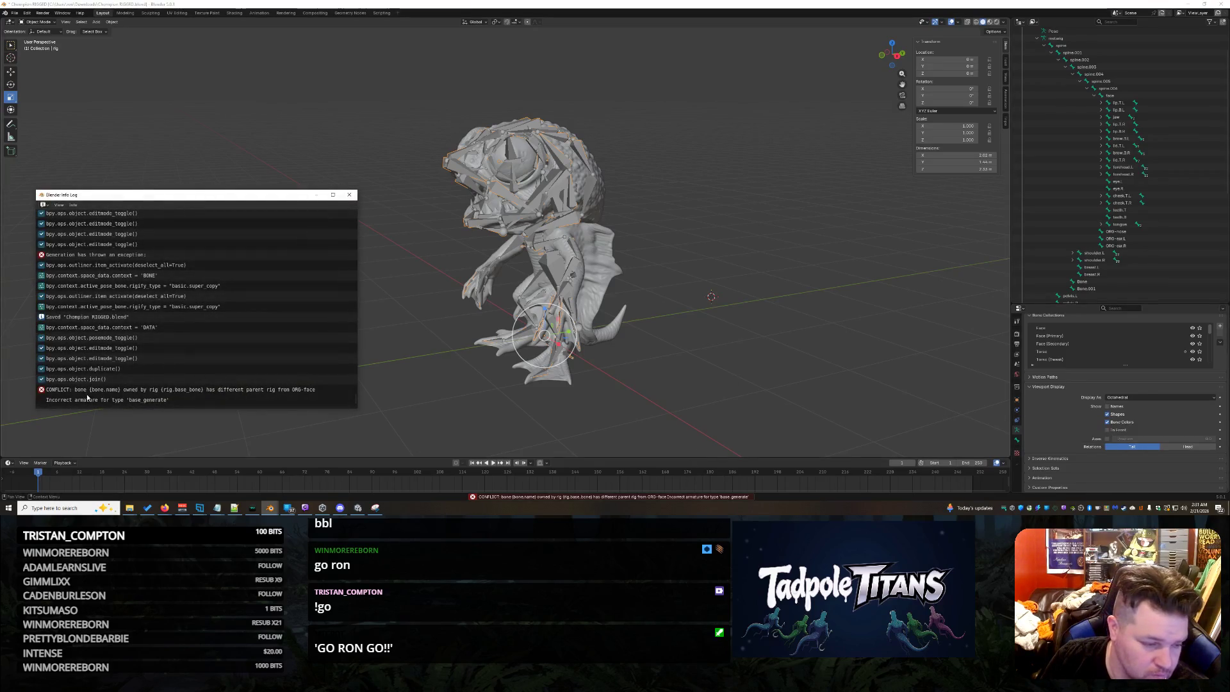
pyautogui.click(114, 400)
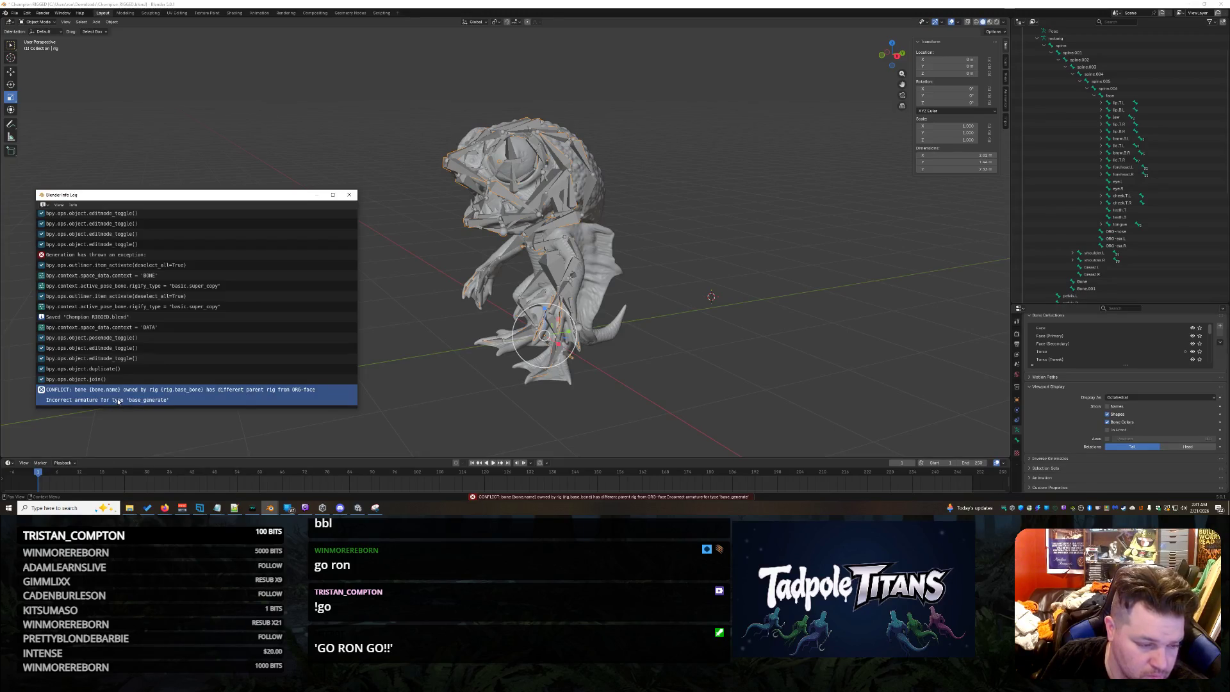
pyautogui.hotkey('alt', 'Tab')
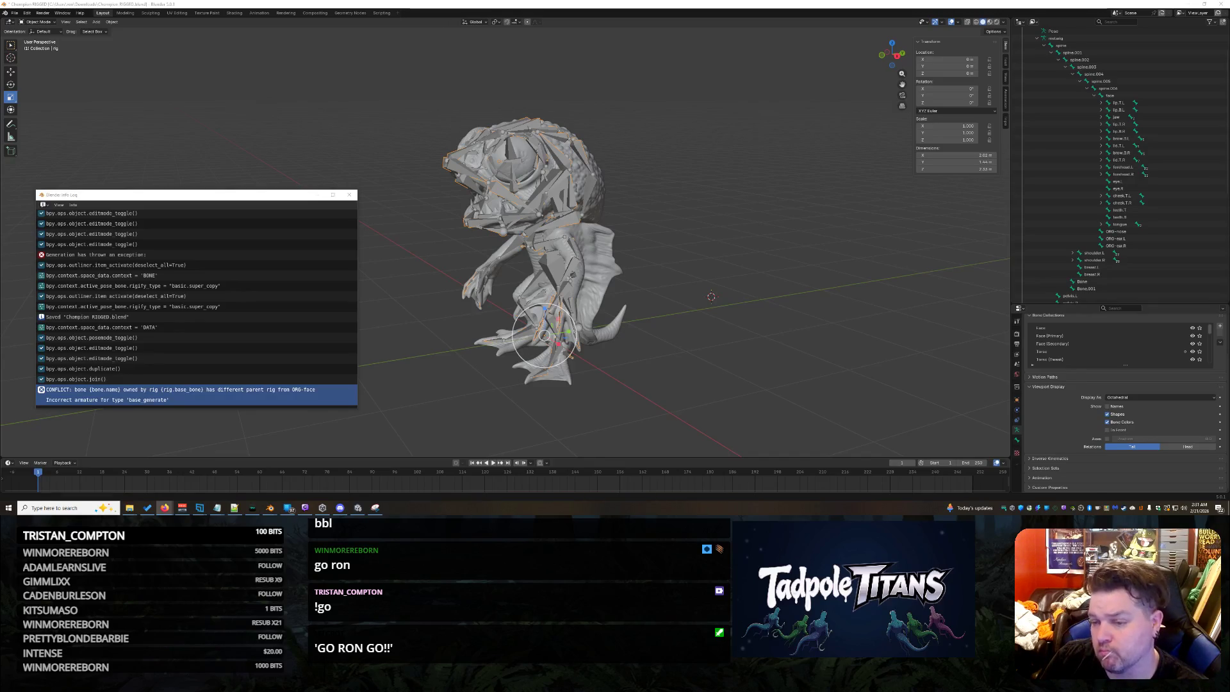
# Inspect ORG-ear.R and ORG-nose in the Outliner hierarchy, then switch to Pose Mode.
pyautogui.click(1128, 247)
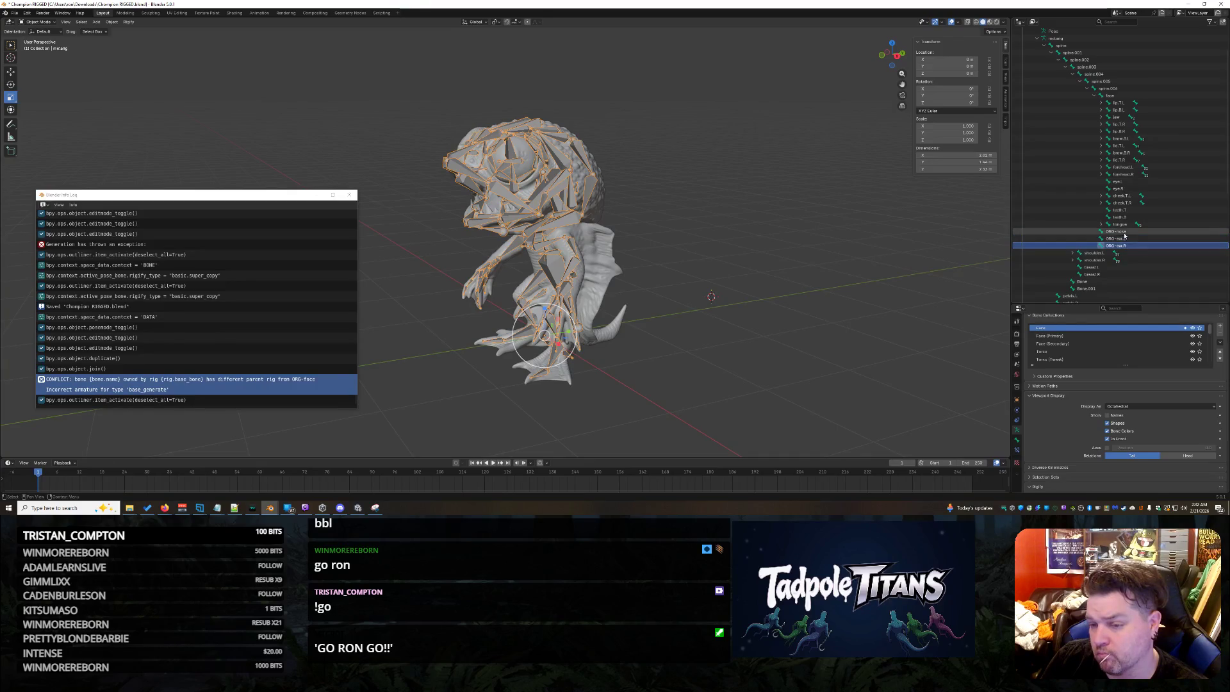
pyautogui.click(1123, 233)
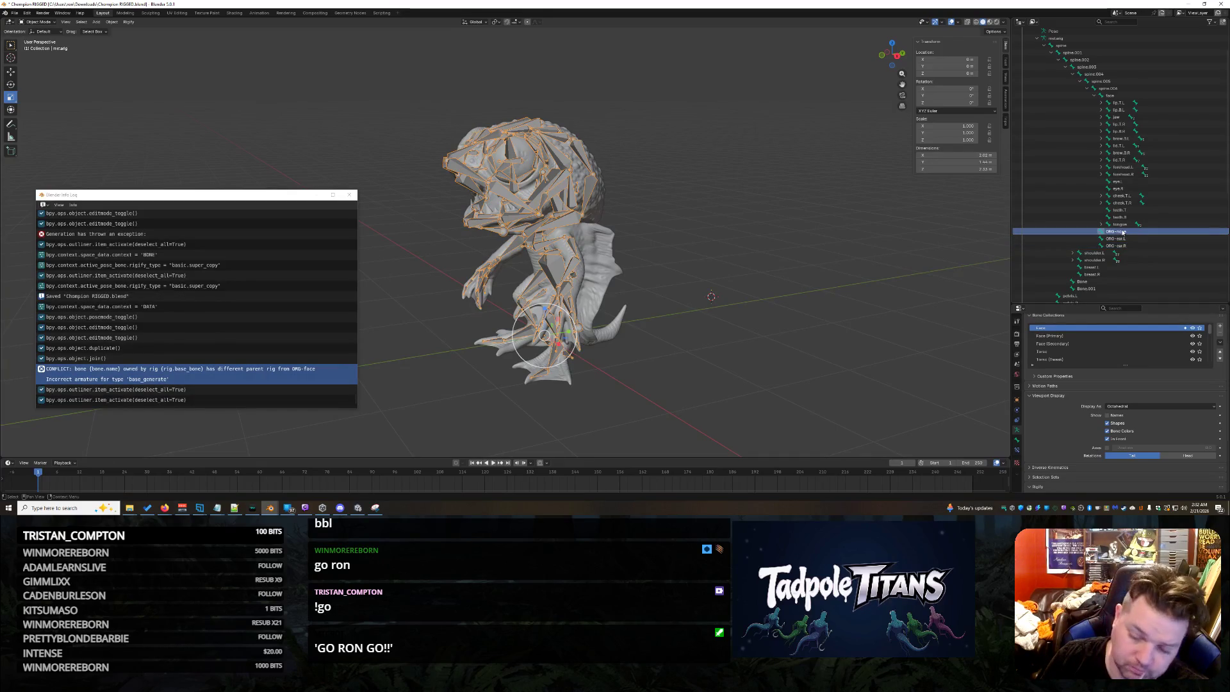
pyautogui.hotkey('shift', 'a')
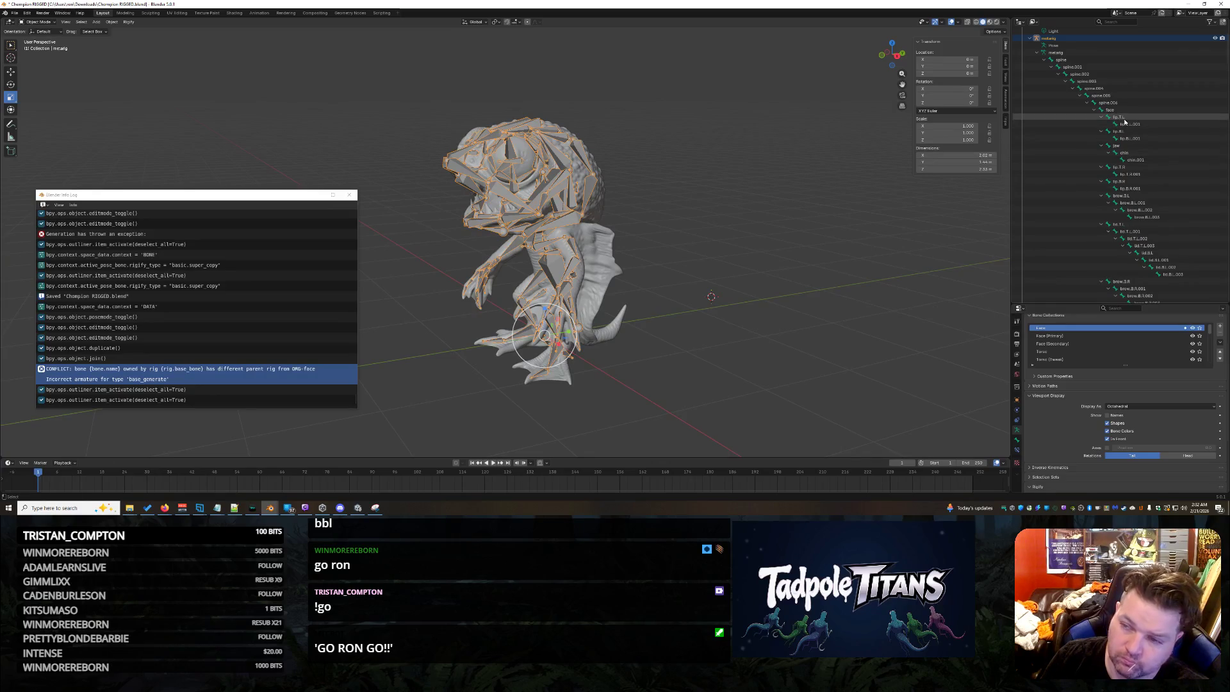
pyautogui.scroll(-15, 1147, 237)
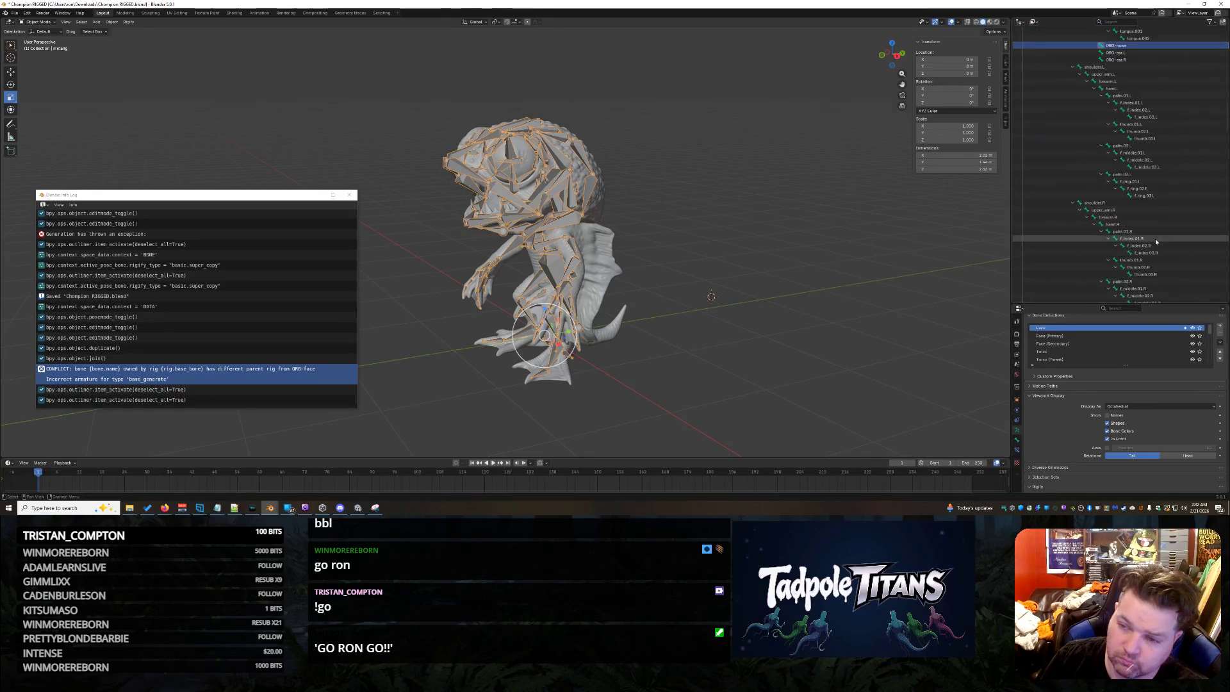
pyautogui.scroll(12, 1150, 240)
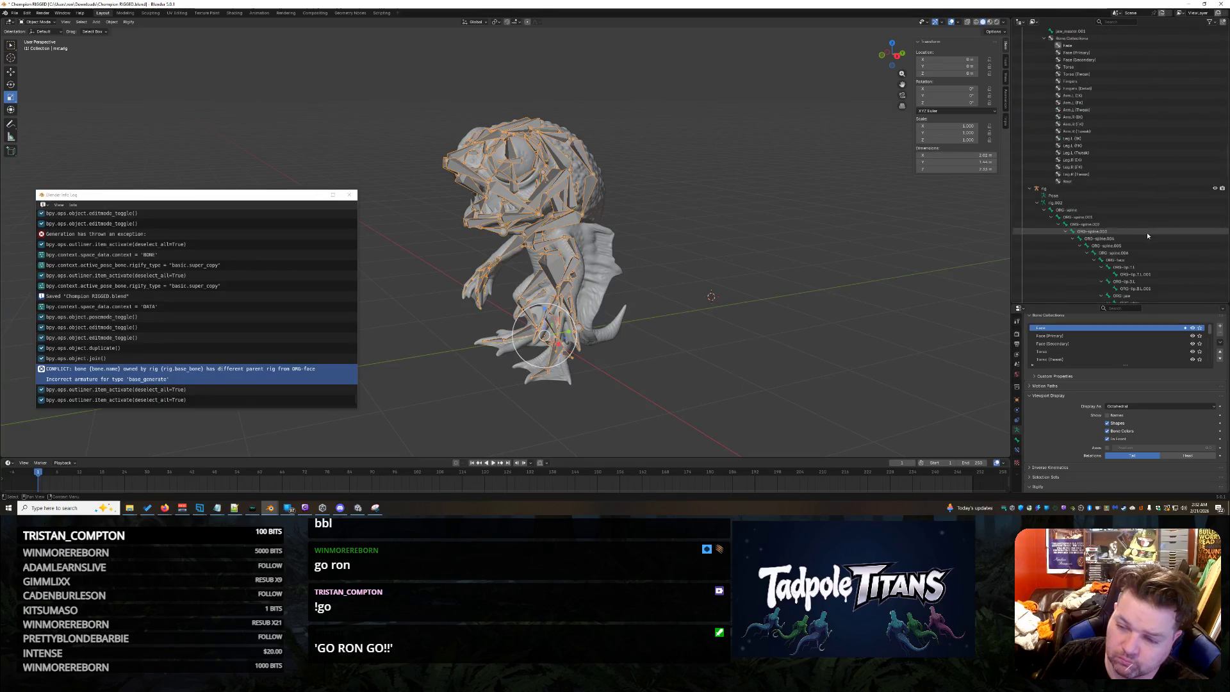
pyautogui.scroll(-6, 1147, 233)
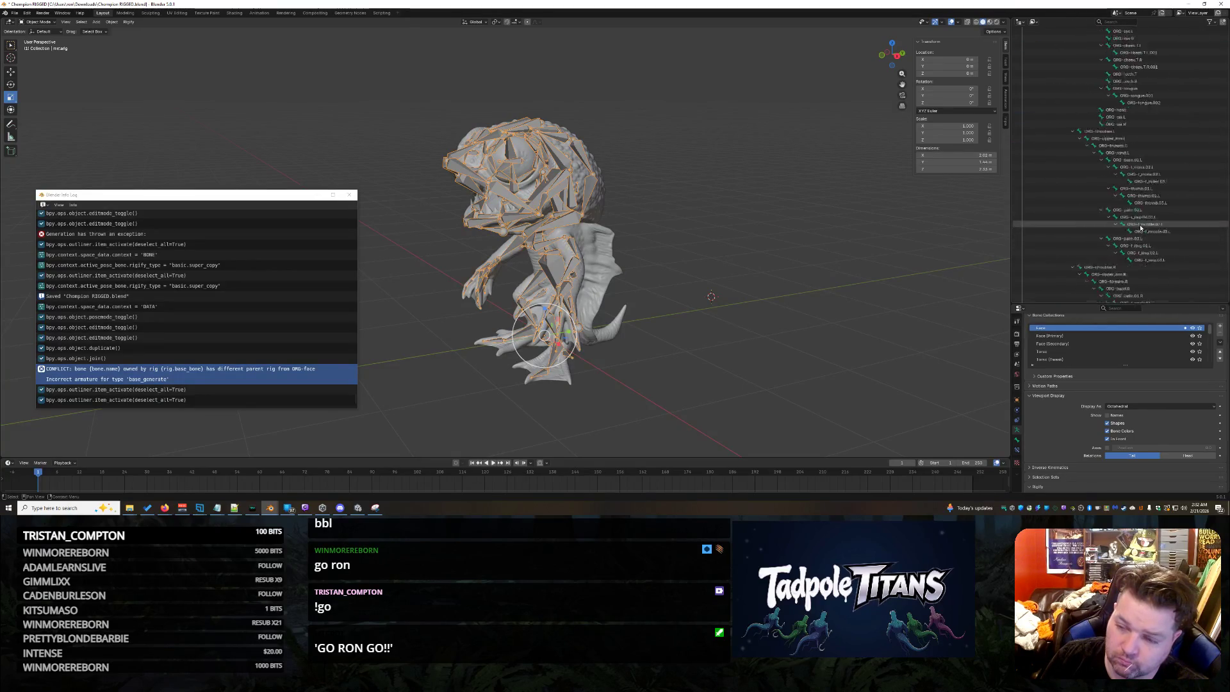
pyautogui.scroll(10, 1140, 230)
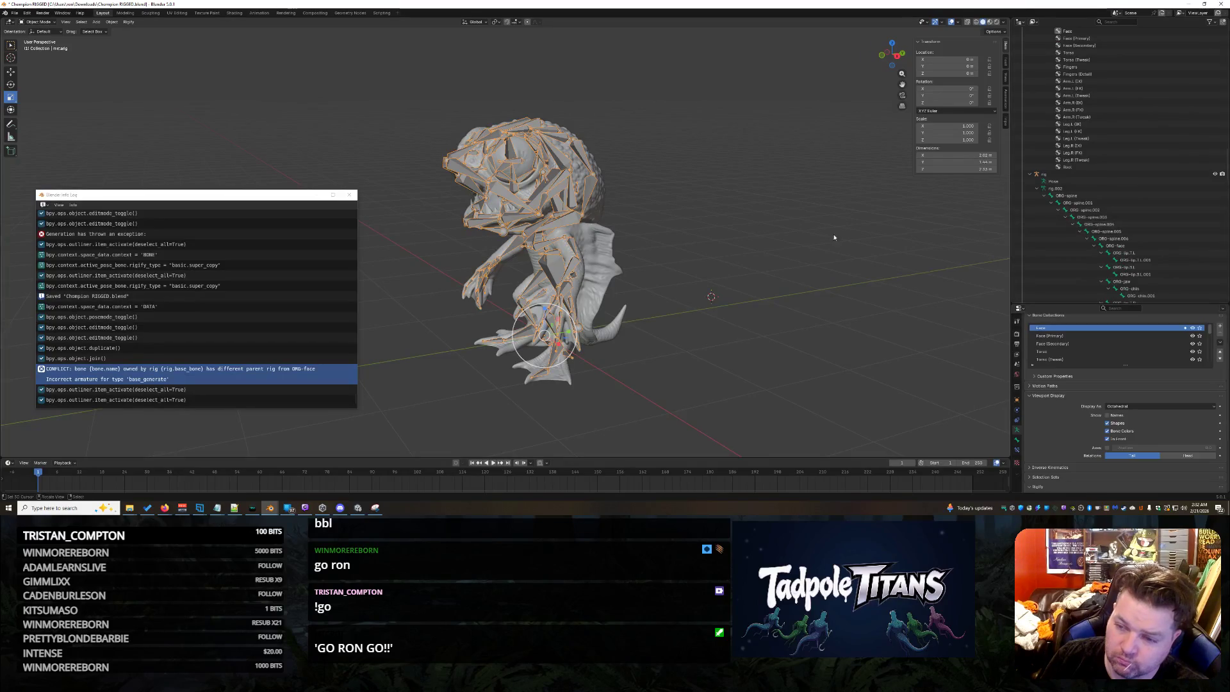
pyautogui.hotkey('ctrl', 'Tab')
# Select ORG-ear.R, expand its hierarchy, and frame it in the viewport.
pyautogui.press('a')
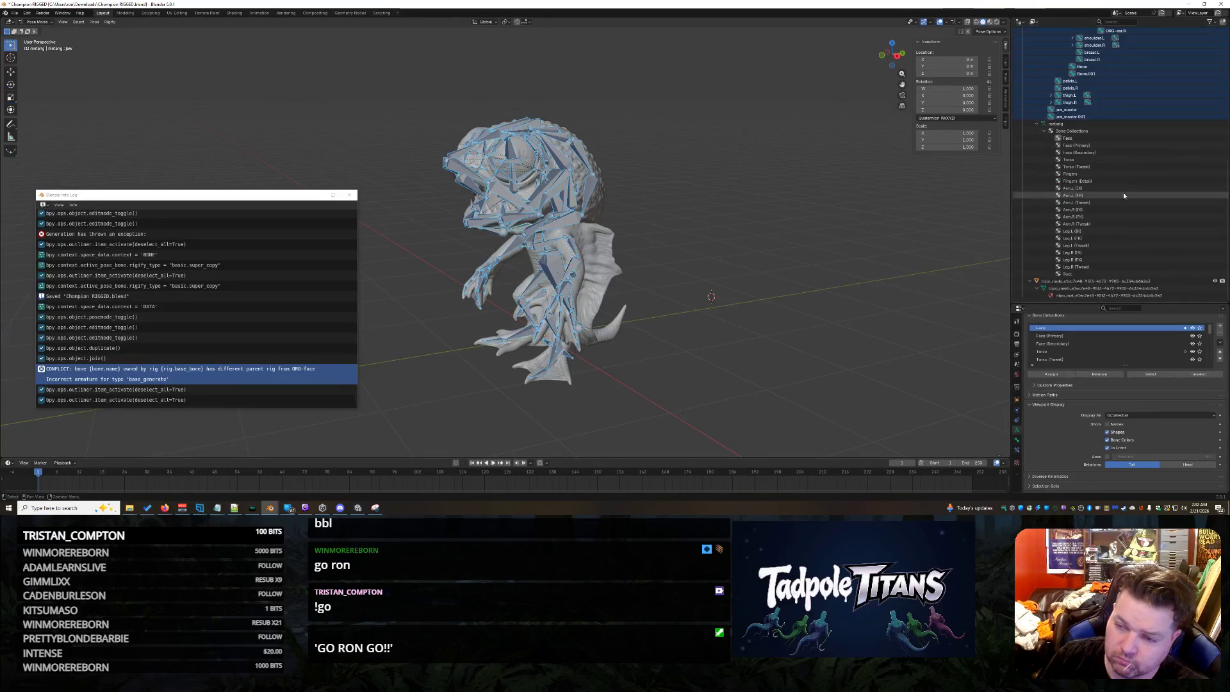
pyautogui.scroll(5, 1131, 202)
pyautogui.scroll(6, 1131, 202)
pyautogui.click(1130, 295)
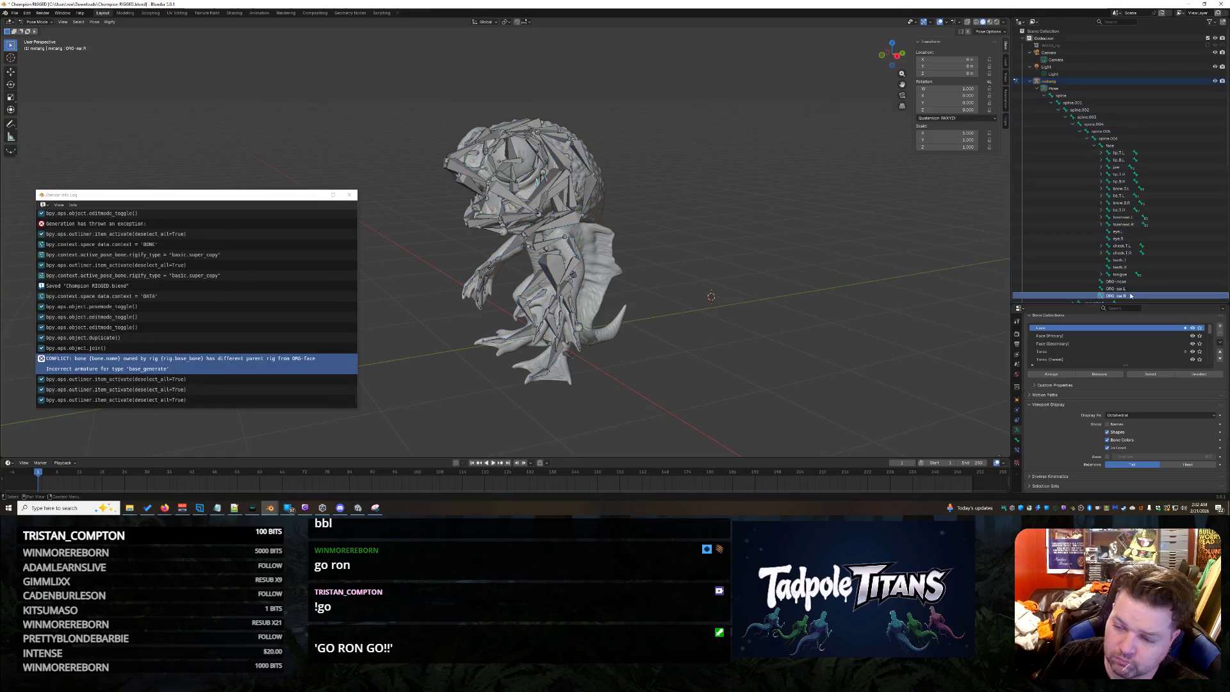
pyautogui.hotkey('shift', 'a')
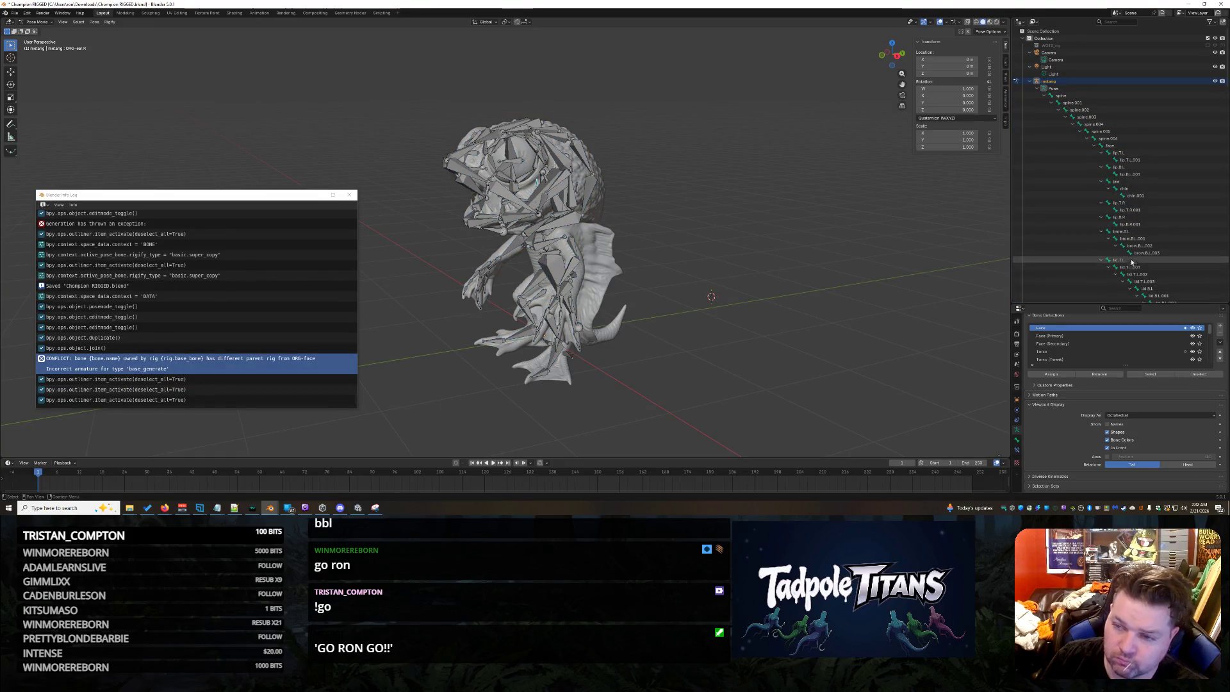
pyautogui.scroll(-8, 1104, 247)
pyautogui.scroll(-6, 1104, 249)
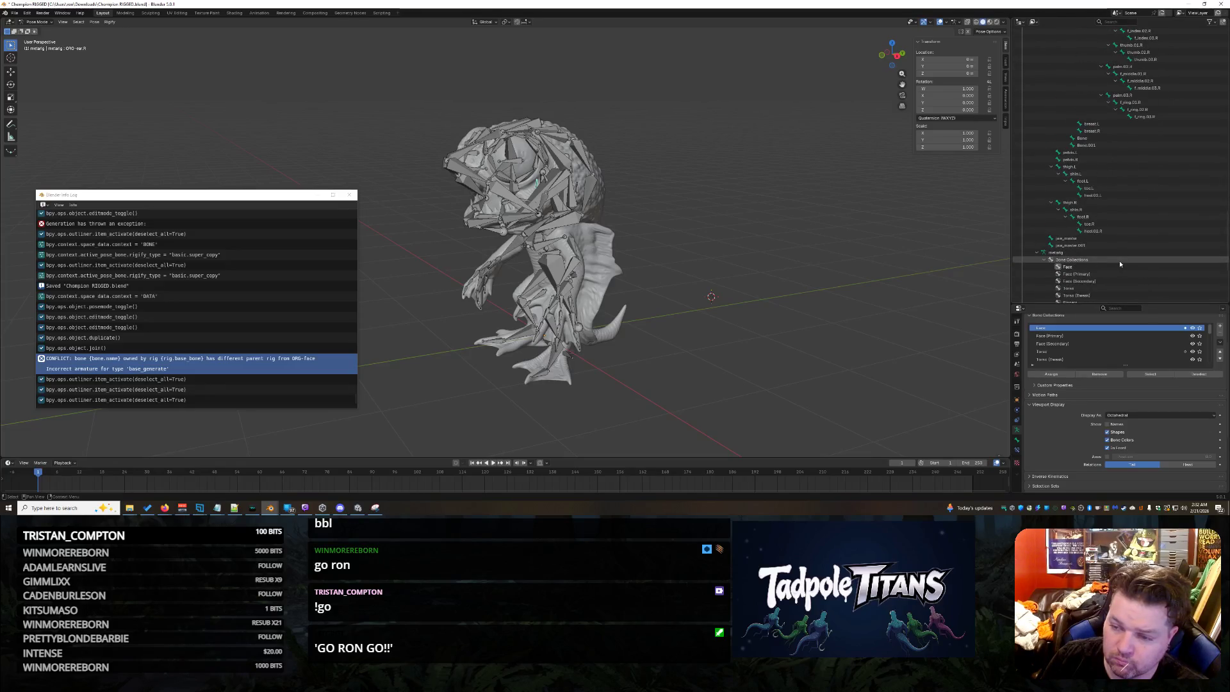
pyautogui.press('KP_Decimal')
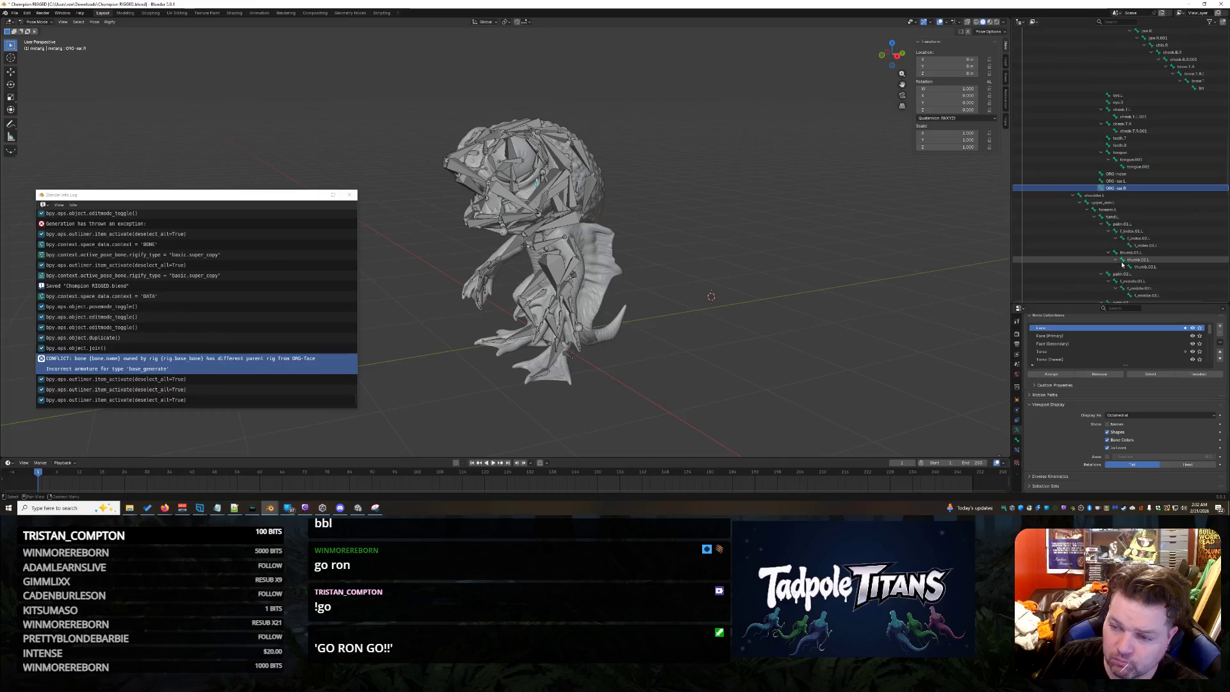
# Clear the selection, make the face bone active, and collapse its children.
pyautogui.press('a')
pyautogui.click(684, 217)
pyautogui.keyDown('shift'); pyautogui.rightClick(683, 217); pyautogui.keyUp('shift')
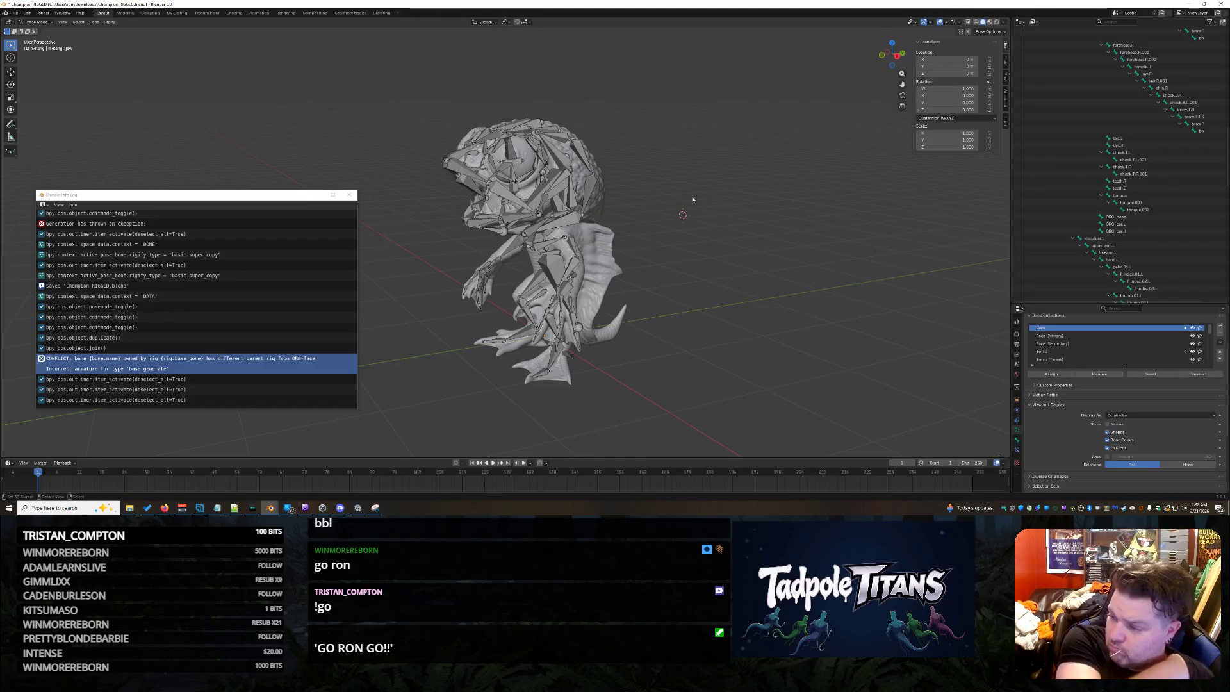
pyautogui.scroll(8, 1134, 148)
pyautogui.scroll(10, 1122, 184)
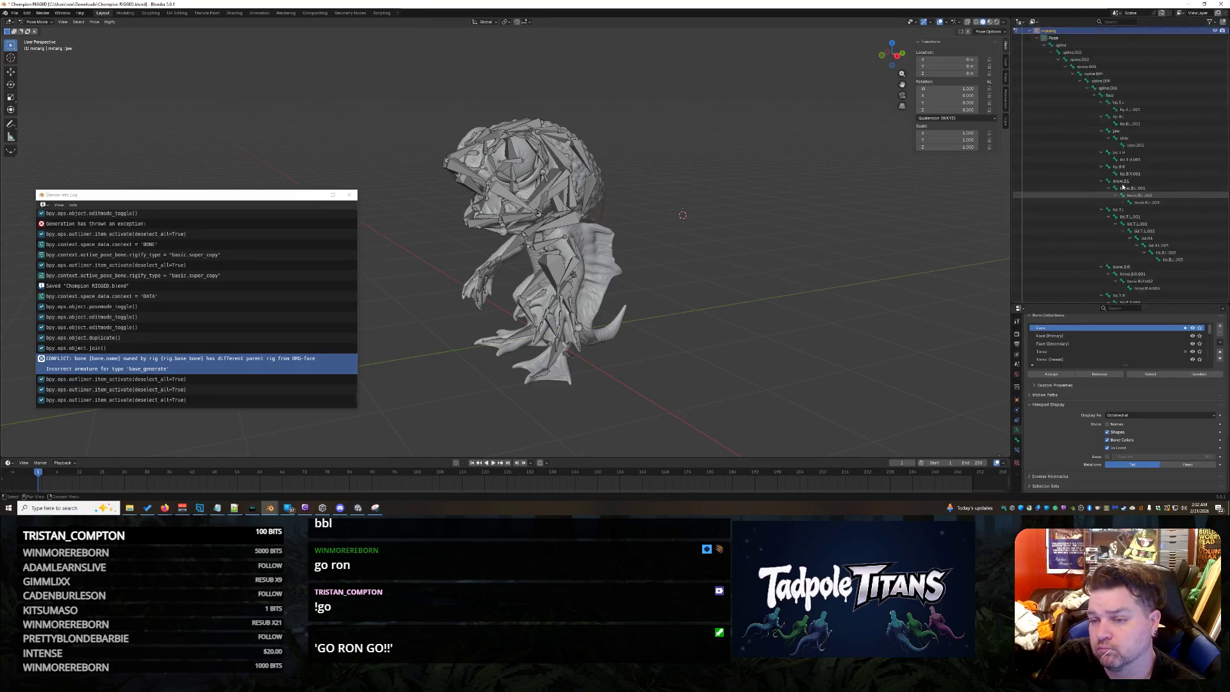
pyautogui.click(1110, 139)
pyautogui.click(1113, 147)
pyautogui.click(1096, 146)
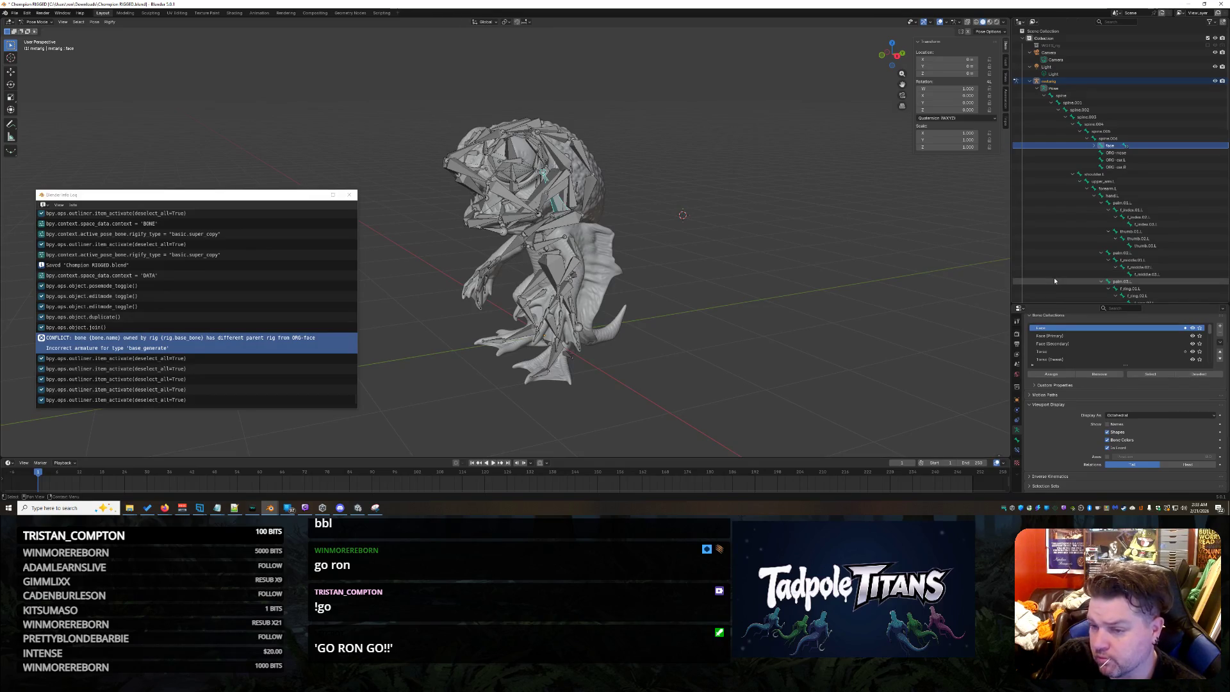
# Collapse both shoulder arm branches and make ORG-ear.R the active bone.
pyautogui.click(1074, 174)
pyautogui.click(1073, 182)
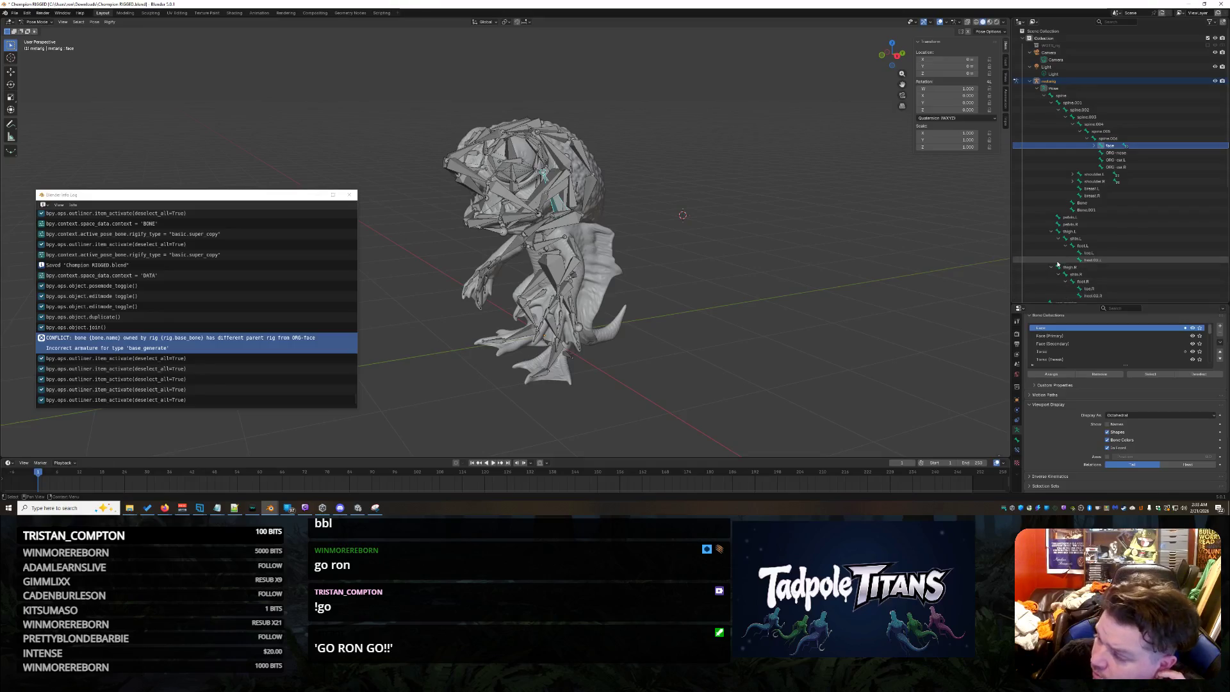
pyautogui.keyDown('shift'); pyautogui.click(1118, 167); pyautogui.keyUp('shift')
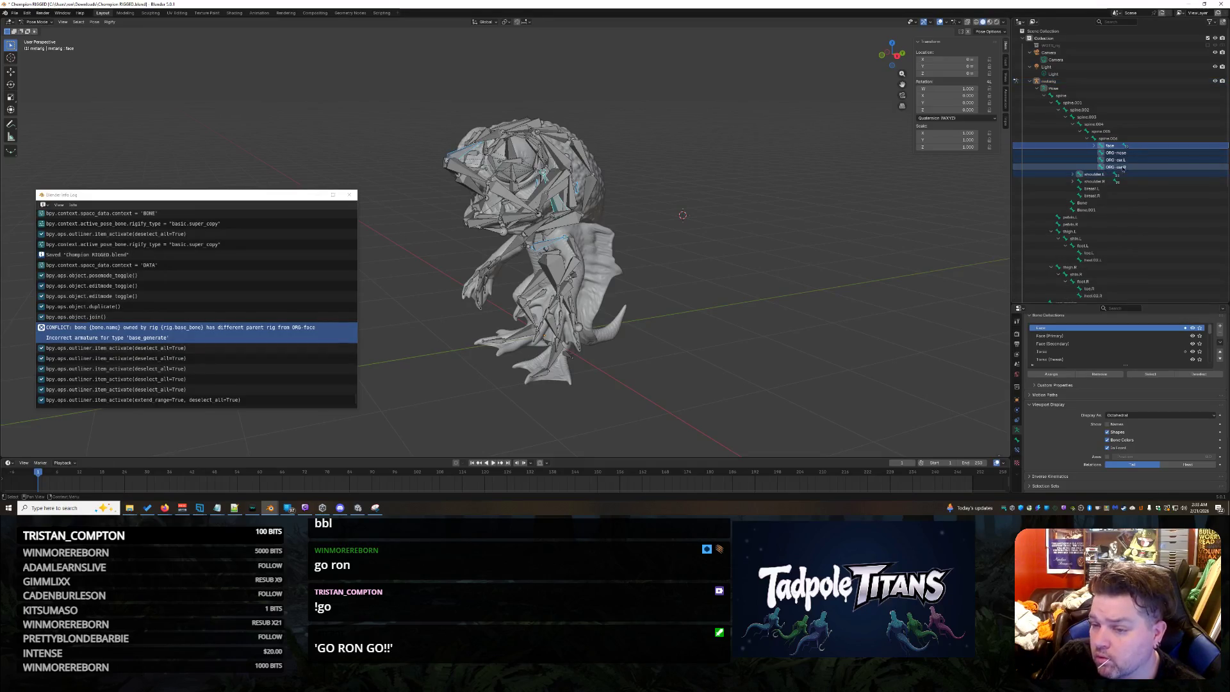
pyautogui.click(1118, 167)
pyautogui.keyDown('shift'); pyautogui.click(1118, 151); pyautogui.keyUp('shift')
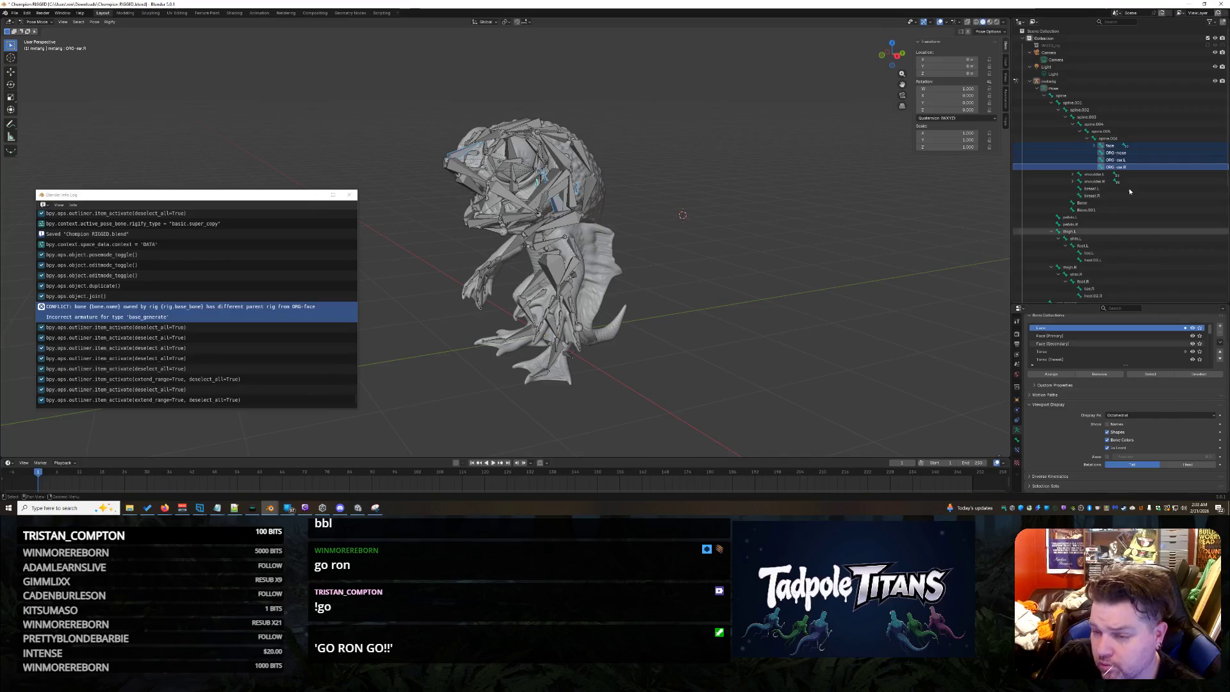
# Collapse the face bone's lip, jaw, brow, lid, forehead, cheek and tongue branches.
pyautogui.click(1097, 146)
pyautogui.click(1101, 152)
pyautogui.click(1102, 159)
pyautogui.click(1102, 174)
pyautogui.click(1102, 168)
pyautogui.click(1101, 174)
pyautogui.click(1102, 181)
pyautogui.click(1102, 189)
pyautogui.click(1102, 195)
pyautogui.click(1102, 202)
pyautogui.click(1102, 209)
pyautogui.click(1102, 216)
pyautogui.click(1102, 224)
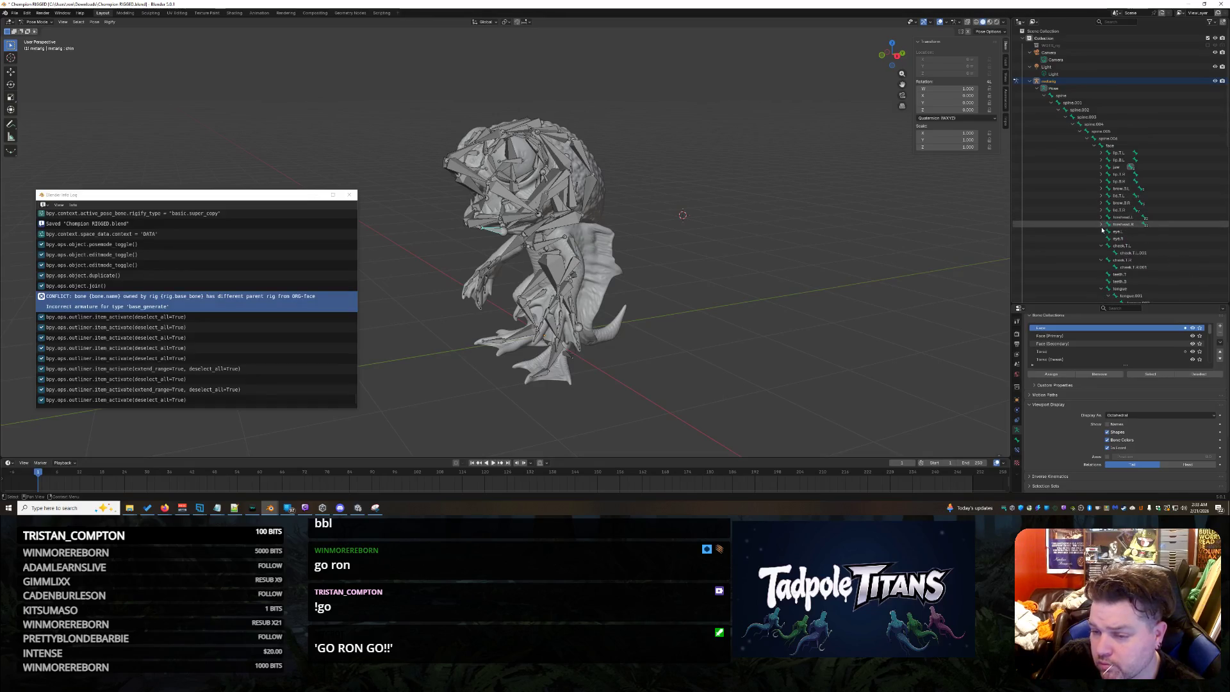
pyautogui.click(1102, 245)
pyautogui.click(1102, 252)
pyautogui.click(1102, 274)
# Select ORG-nose, ORG-ear.L and ORG-ear.R with the face bone active.
pyautogui.click(1116, 281)
pyautogui.keyDown('shift'); pyautogui.click(1121, 296); pyautogui.keyUp('shift')
pyautogui.keyDown('shift'); pyautogui.click(1125, 296); pyautogui.keyUp('shift')
pyautogui.keyDown('shift'); pyautogui.click(1128, 296); pyautogui.keyUp('shift')
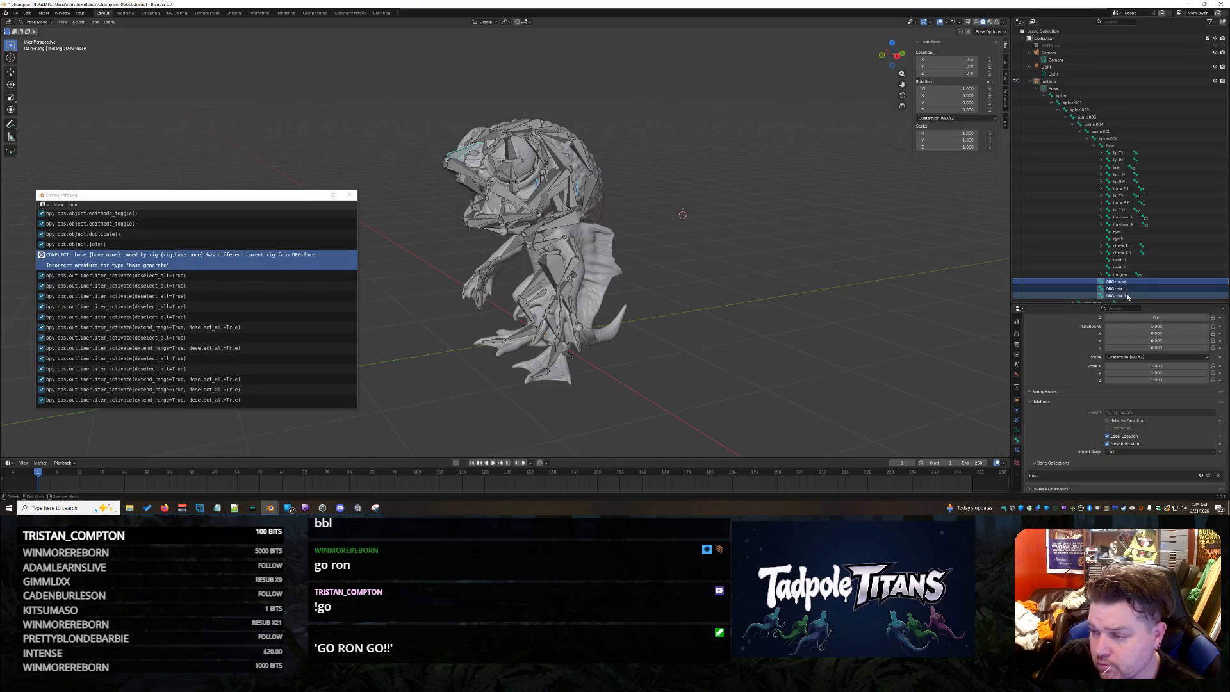
pyautogui.keyDown('ctrl'); pyautogui.click(1130, 152); pyautogui.keyUp('ctrl')
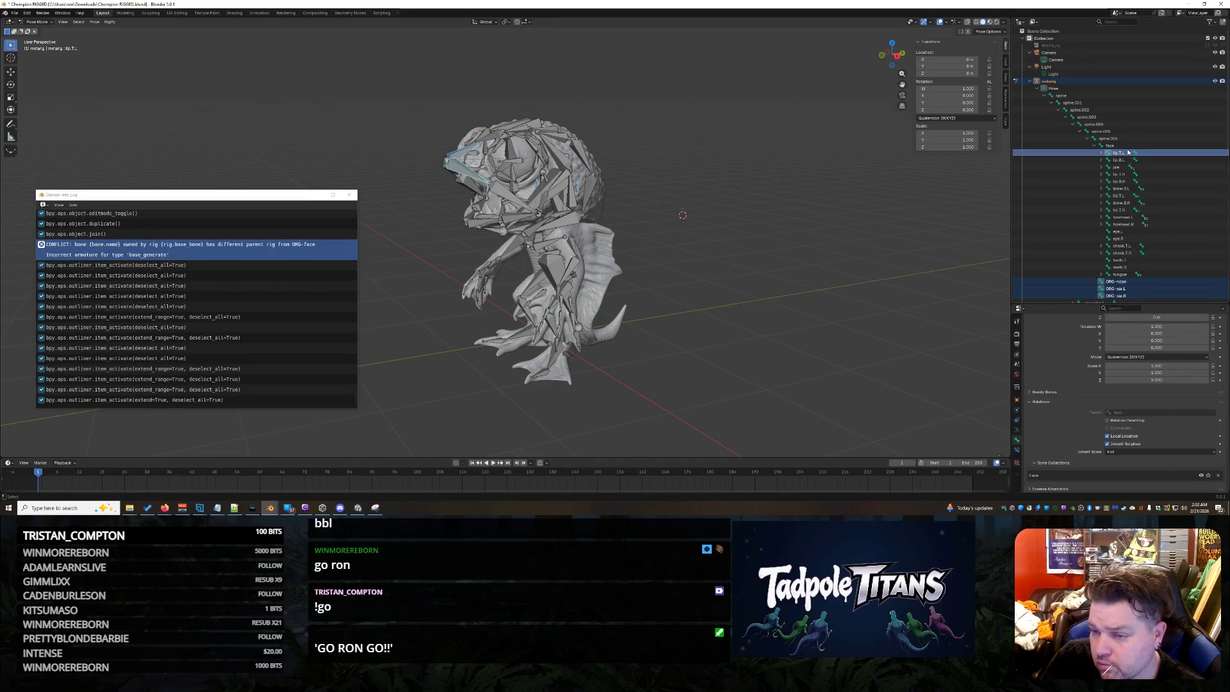
pyautogui.keyDown('ctrl'); pyautogui.click(1130, 152); pyautogui.keyUp('ctrl')
pyautogui.keyDown('ctrl'); pyautogui.click(1110, 145); pyautogui.keyUp('ctrl')
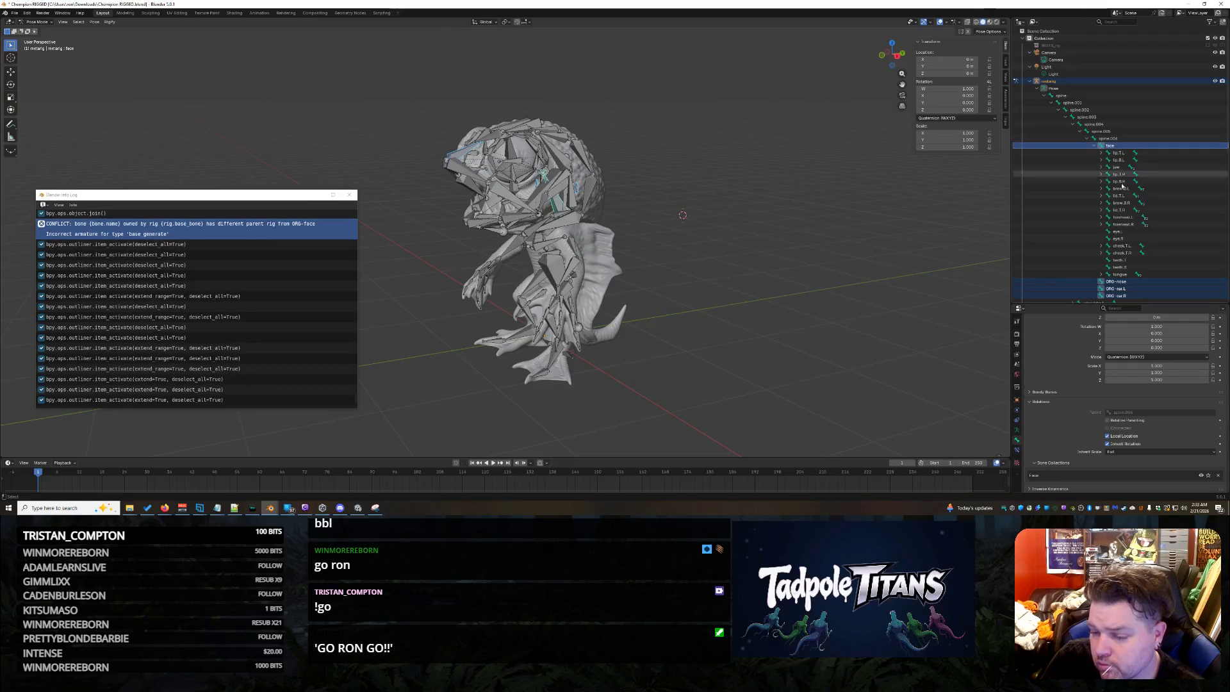
pyautogui.scroll(-5, 1117, 401)
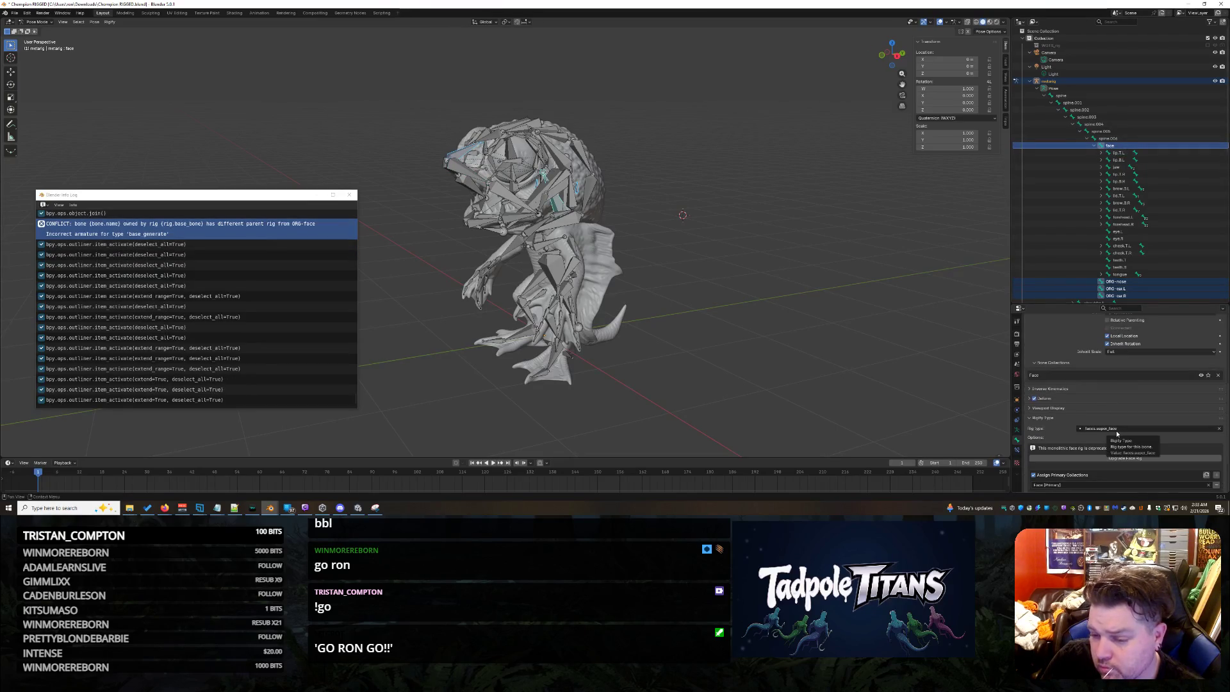
# Set the face bone's Rigify type to basic.super_copy, save, and click Generate Rig.
pyautogui.click(1115, 429)
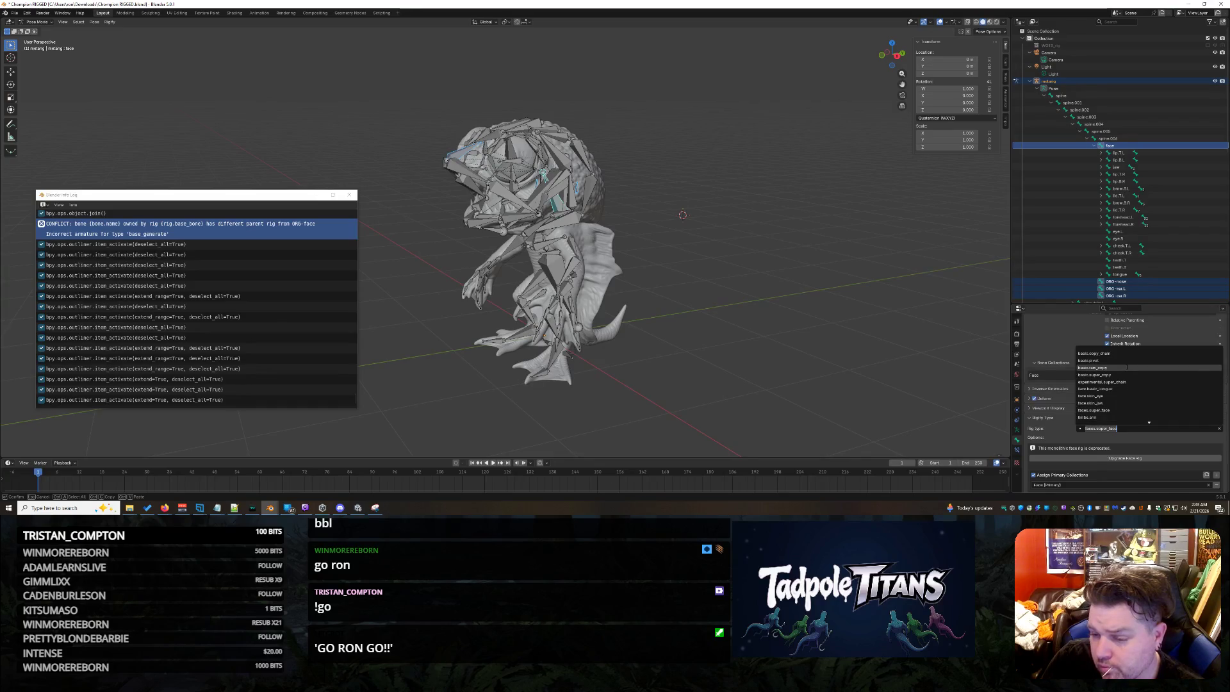
pyautogui.click(1118, 375)
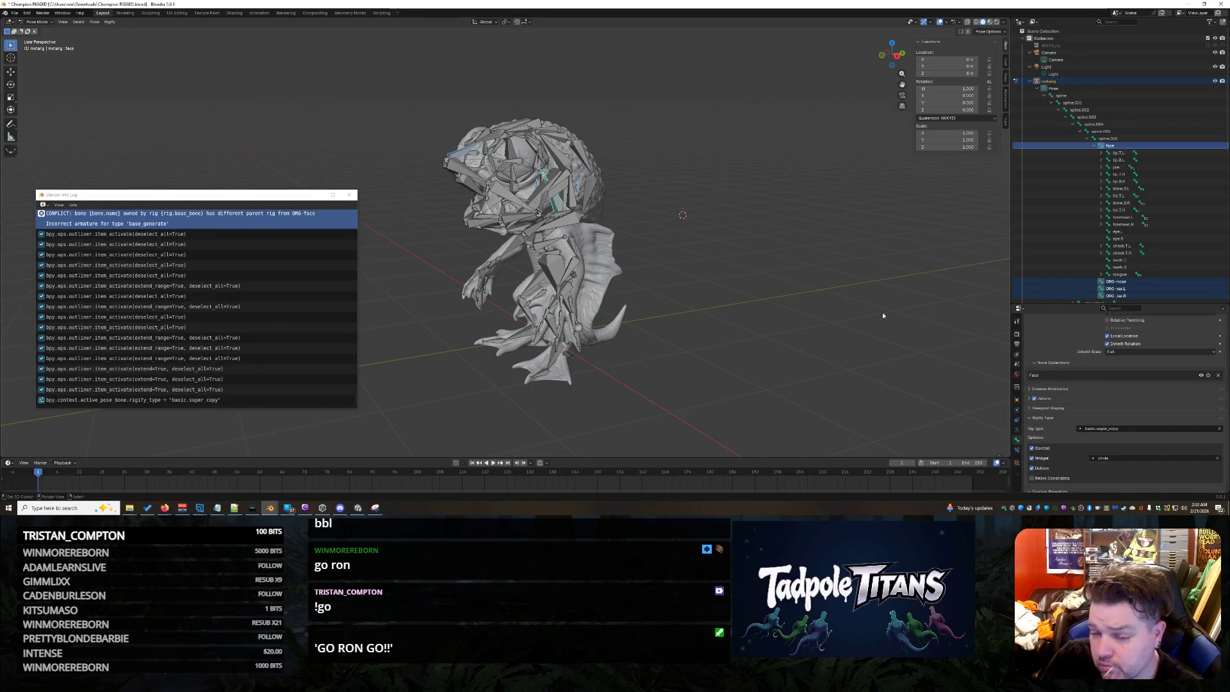
pyautogui.hotkey('ctrl', 's')
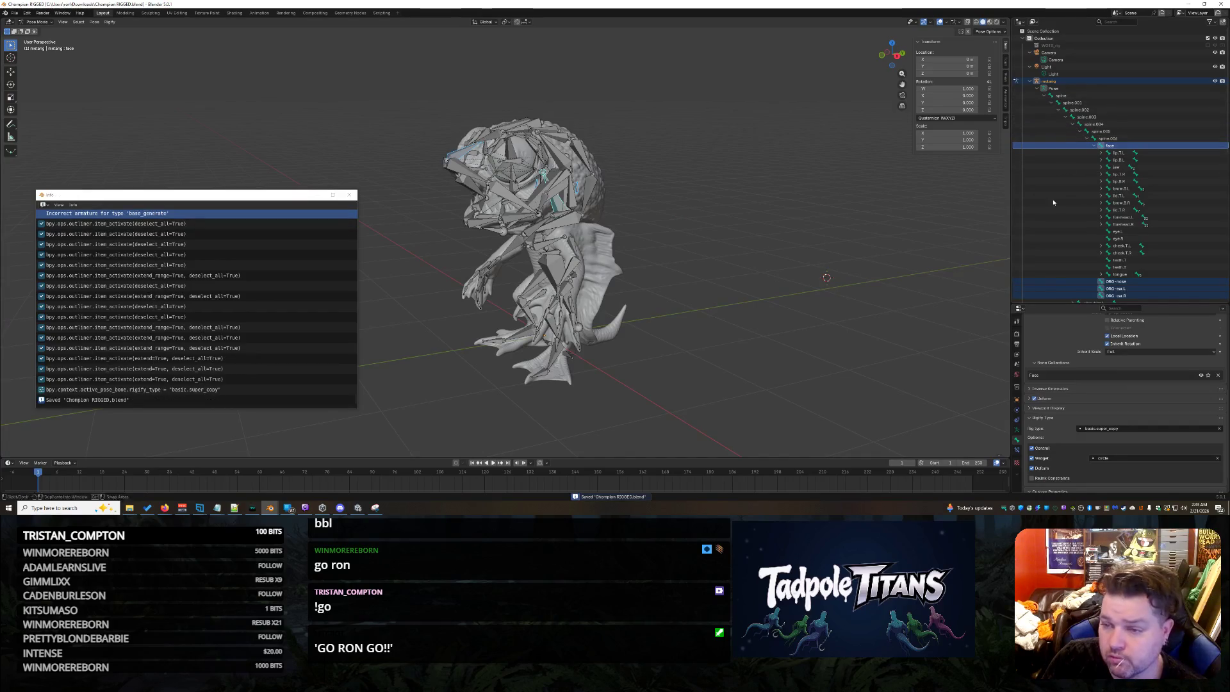
pyautogui.click(1018, 430)
pyautogui.click(1063, 429)
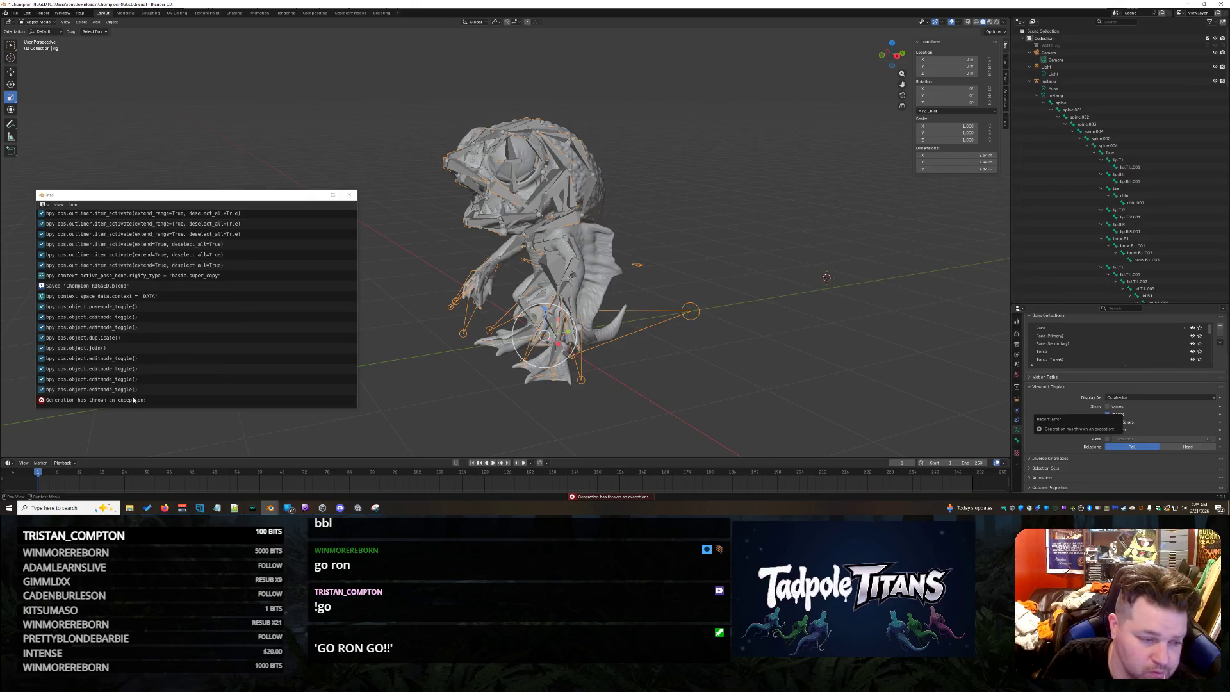
# Review the exception report, orbit around the generated rig, then select the metarig.
pyautogui.click(140, 400)
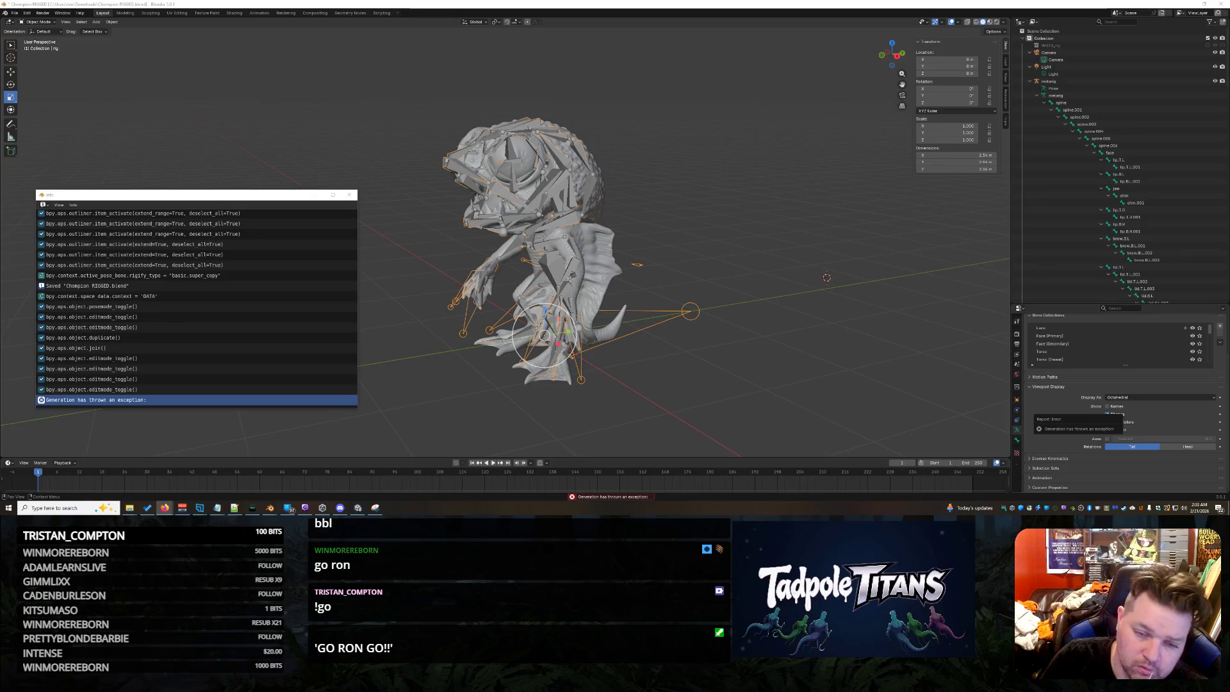
pyautogui.moveTo(868, 214); pyautogui.dragTo(787, 212, button='middle')
pyautogui.scroll(5, 786, 211)
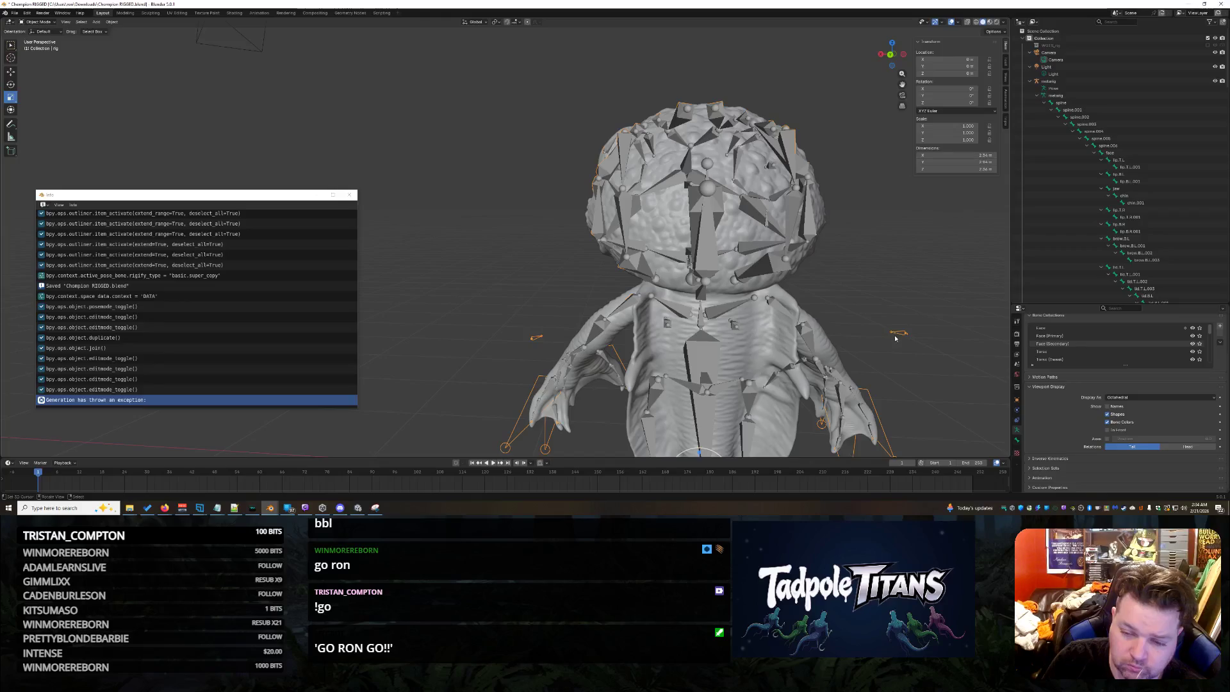
pyautogui.moveTo(856, 288)
pyautogui.mouseDown(button='middle')
pyautogui.moveTo(981, 301)
pyautogui.moveTo(295, 305)
pyautogui.mouseUp(button='middle')
pyautogui.scroll(-5, 295, 305)
pyautogui.moveTo(654, 315)
pyautogui.mouseDown(button='middle')
pyautogui.moveTo(707, 305)
pyautogui.moveTo(538, 334)
pyautogui.moveTo(551, 352)
pyautogui.moveTo(578, 348)
pyautogui.moveTo(512, 344)
pyautogui.moveTo(529, 378)
pyautogui.moveTo(513, 365)
pyautogui.moveTo(558, 349)
pyautogui.mouseUp(button='middle')
pyautogui.scroll(5, 535, 337)
pyautogui.scroll(3, 567, 350)
pyautogui.click(538, 403)
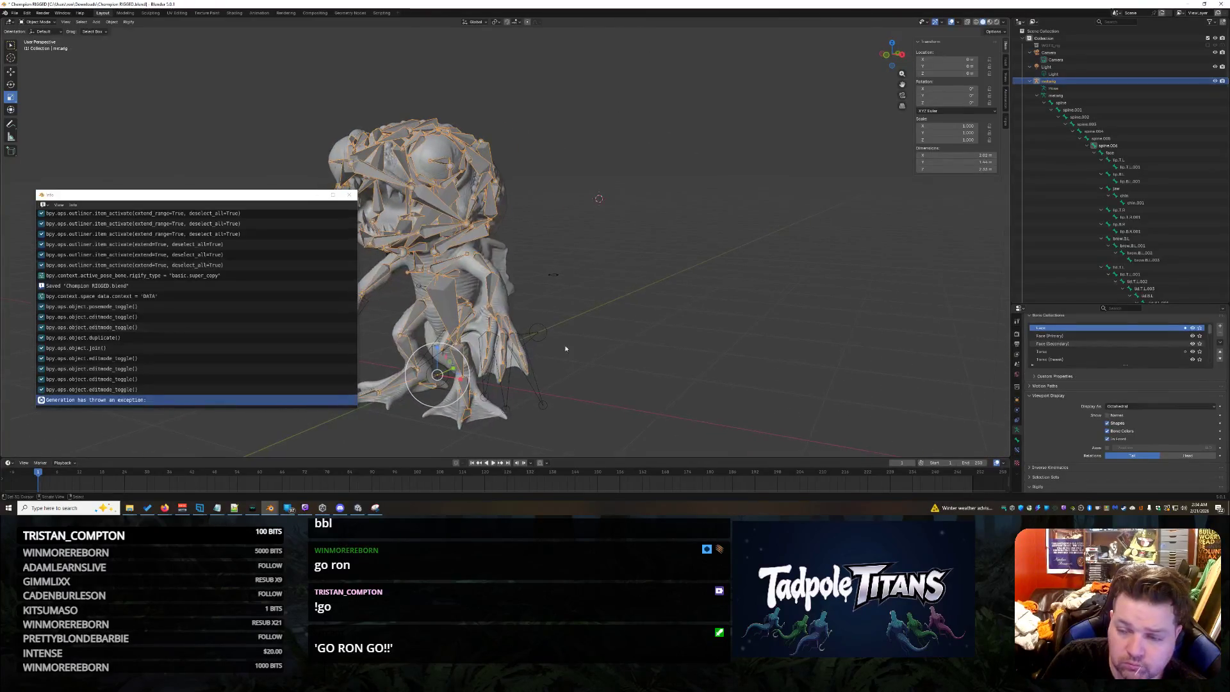
# Hide the metarig and set the generated rig's Viewport Display to In Front.
pyautogui.click(1215, 82)
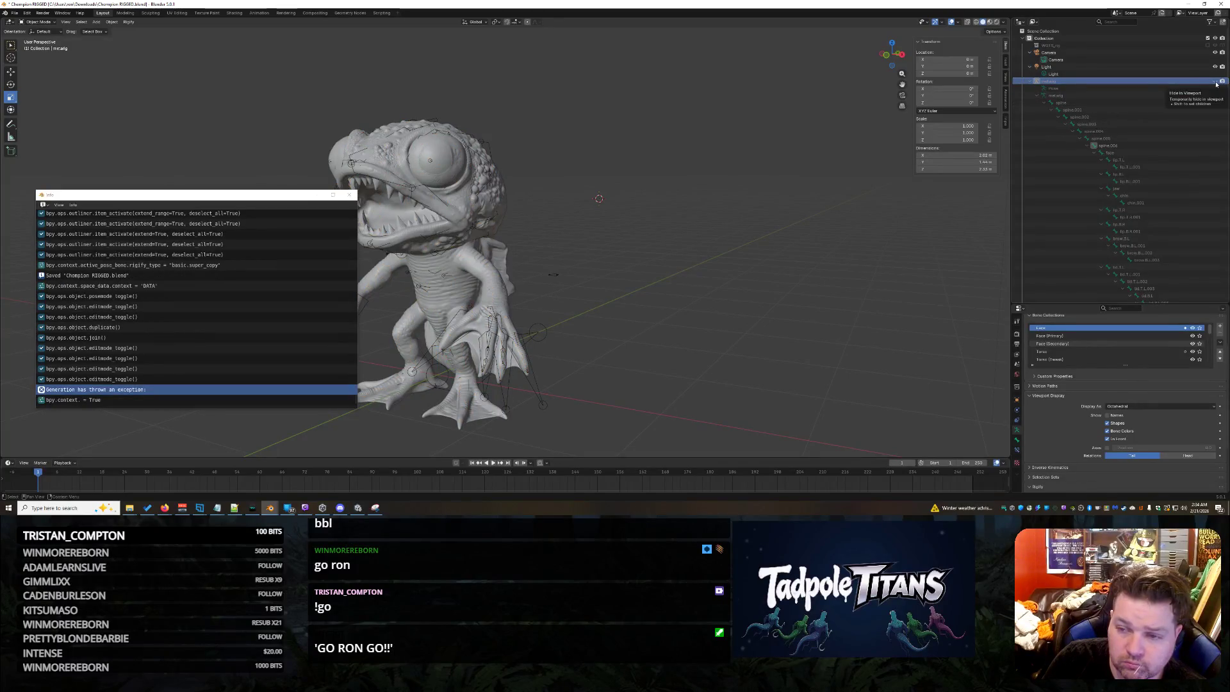
pyautogui.click(1029, 81)
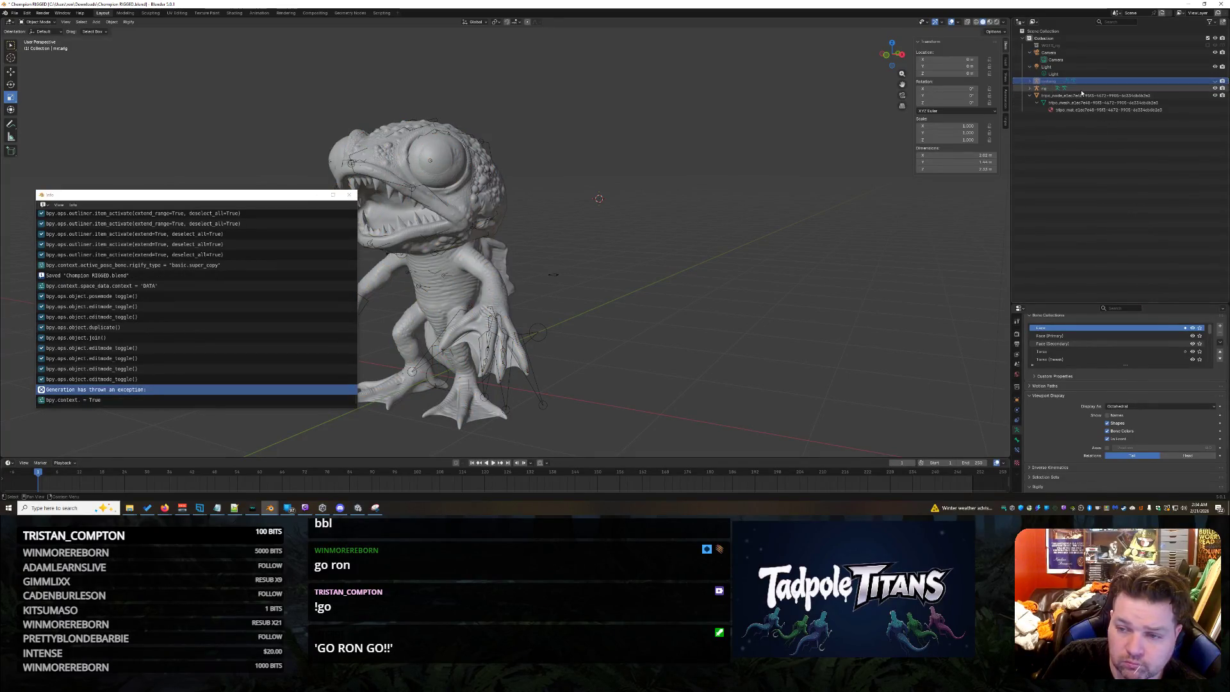
pyautogui.click(1045, 89)
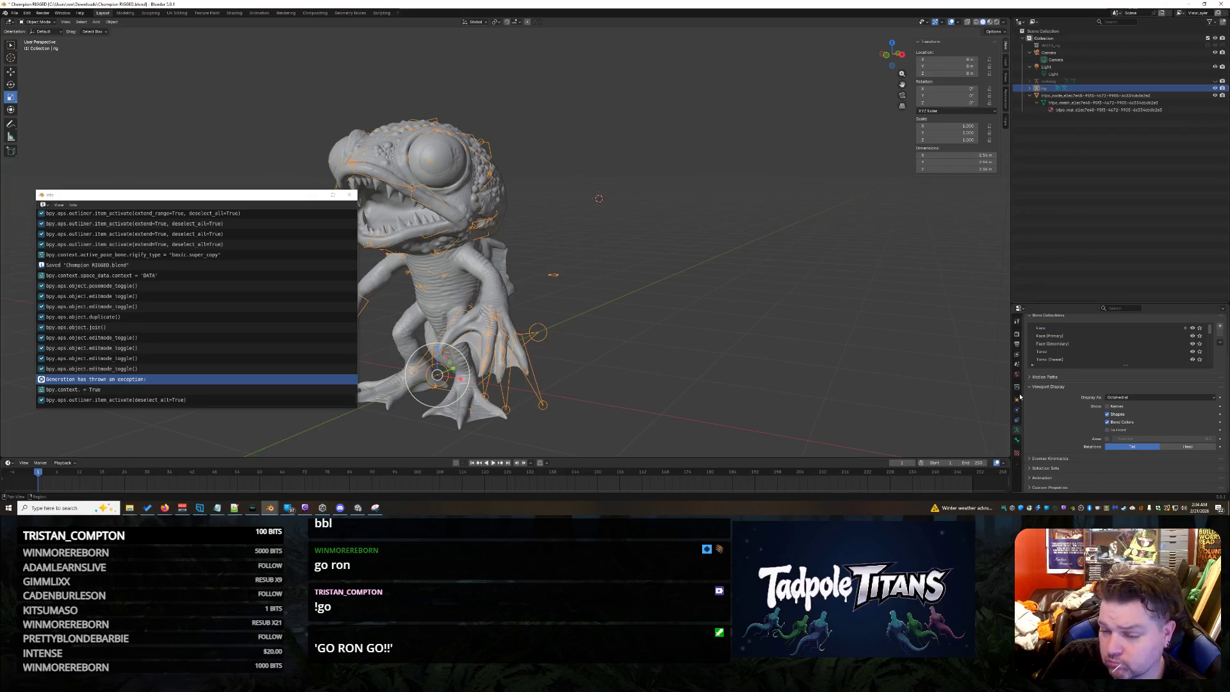
pyautogui.click(1017, 399)
pyautogui.scroll(-2, 1132, 447)
pyautogui.click(1128, 448)
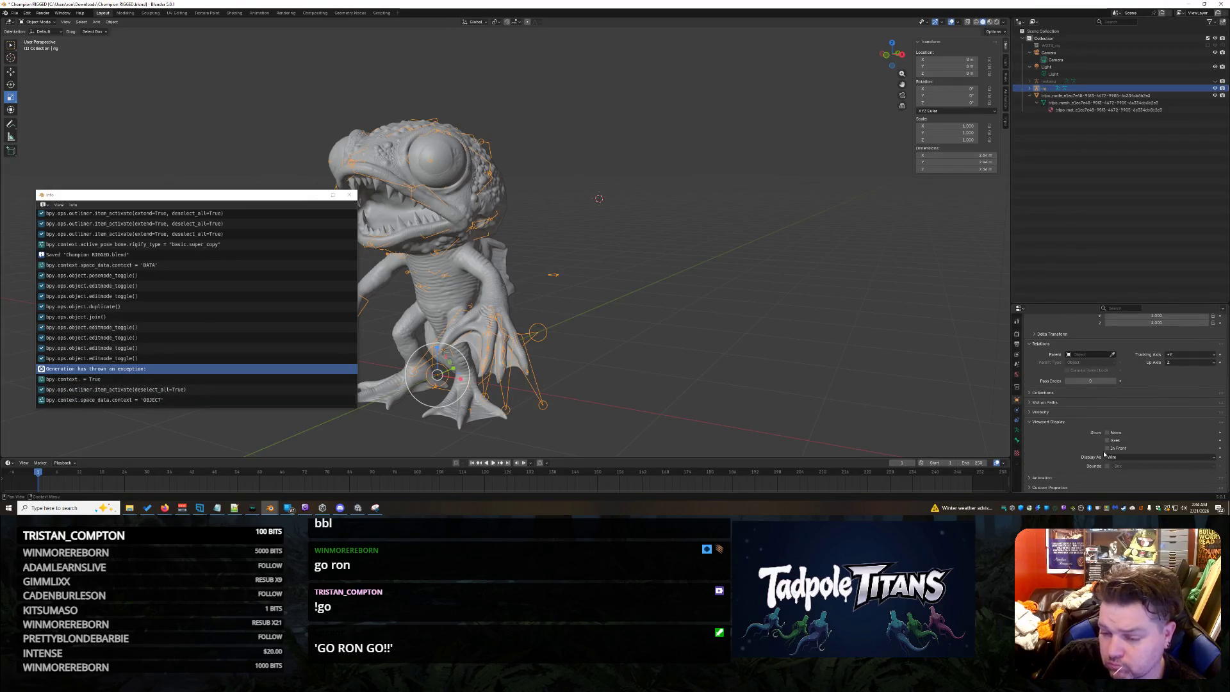
pyautogui.scroll(-3, 643, 328)
pyautogui.moveTo(643, 328); pyautogui.dragTo(578, 330, button='middle')
# Return to posing the metarig and close the report history window.
pyautogui.keyDown('shift'); pyautogui.rightClick(598, 354); pyautogui.keyUp('shift')
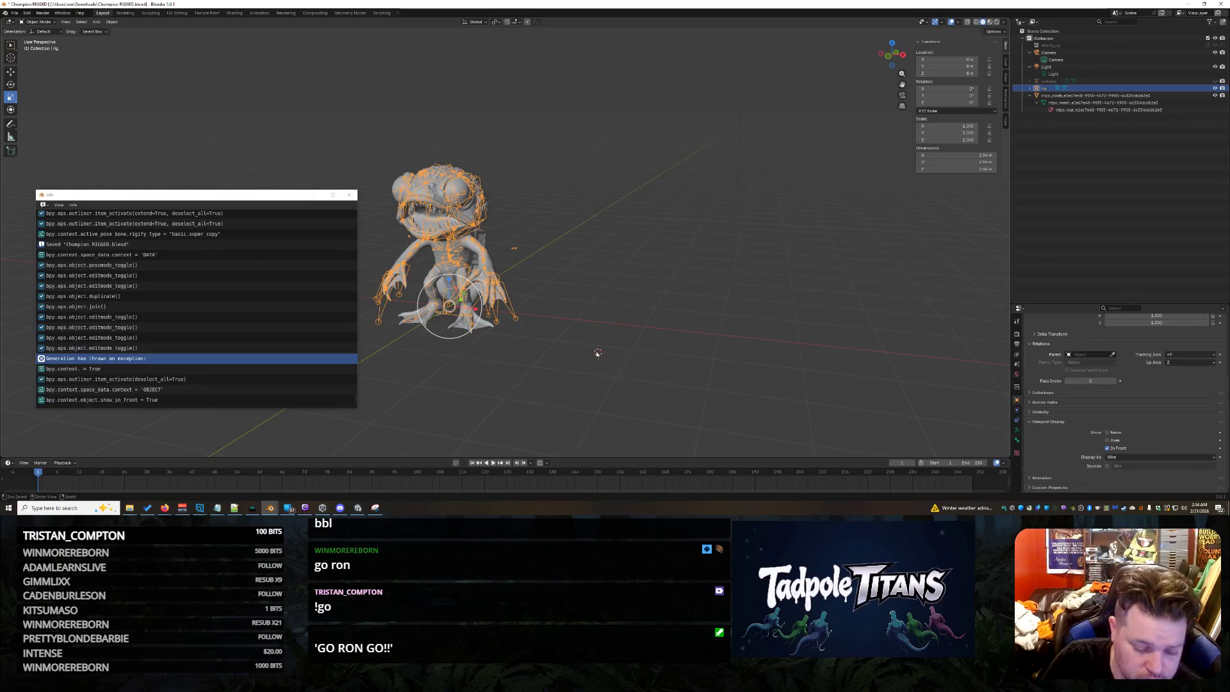
pyautogui.click(598, 353)
pyautogui.hotkey('ctrl', 'z')
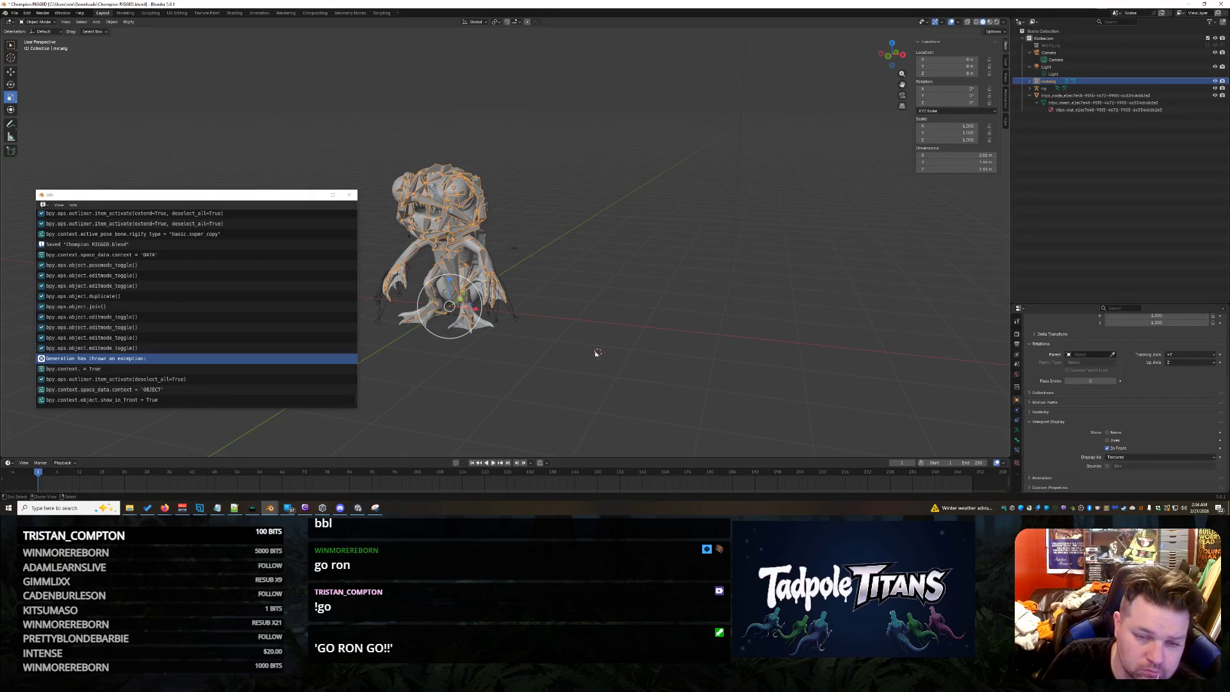
pyautogui.hotkey('ctrl', 'z')
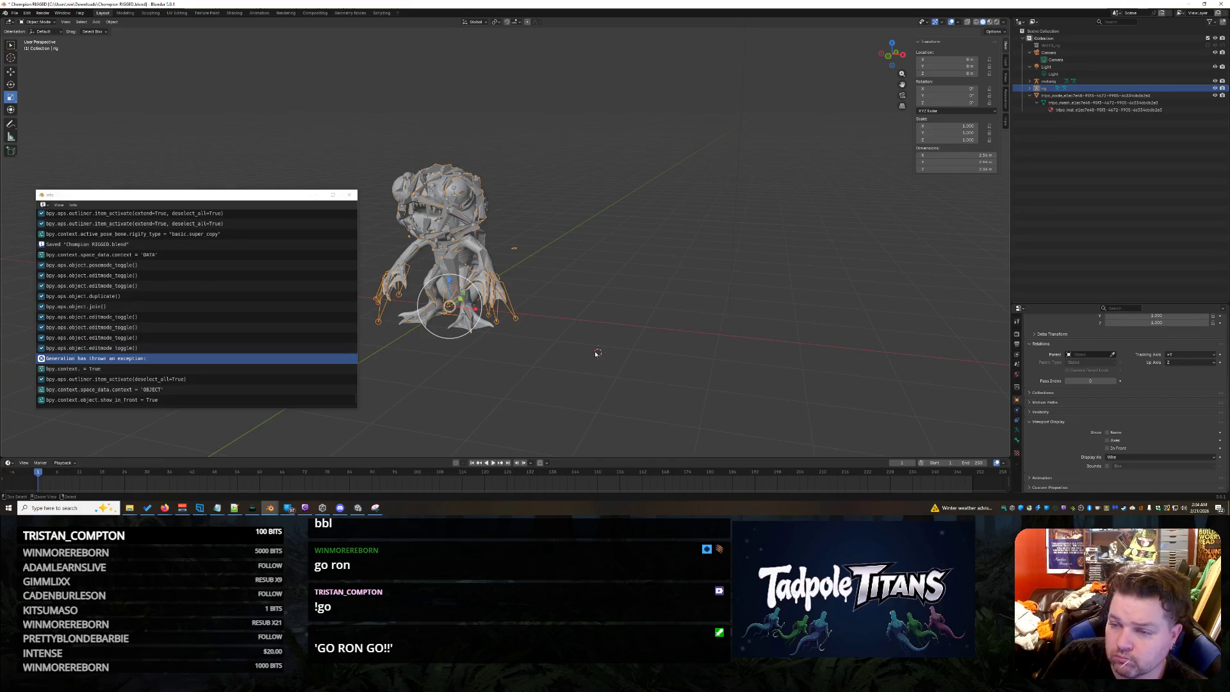
pyautogui.hotkey('ctrl', 'z')
pyautogui.click(348, 194)
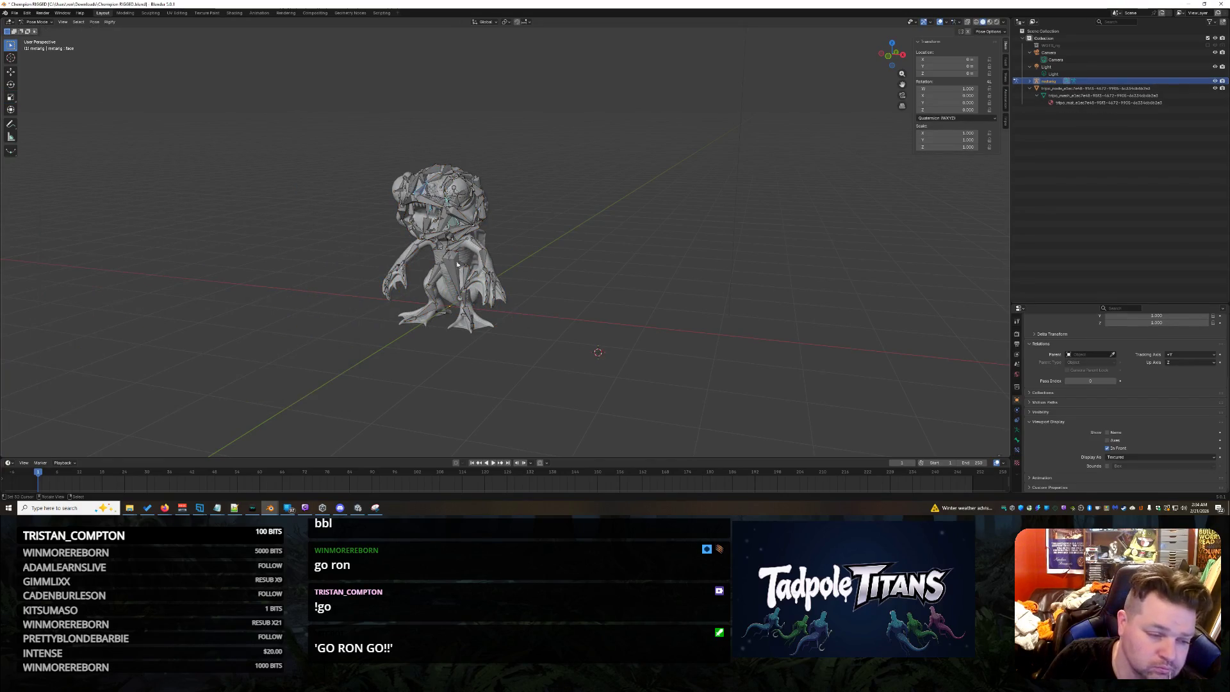
pyautogui.hotkey('ctrl', 'z')
pyautogui.hotkey('ctrl', 'z')
pyautogui.hotkey('ctrl', 'z')
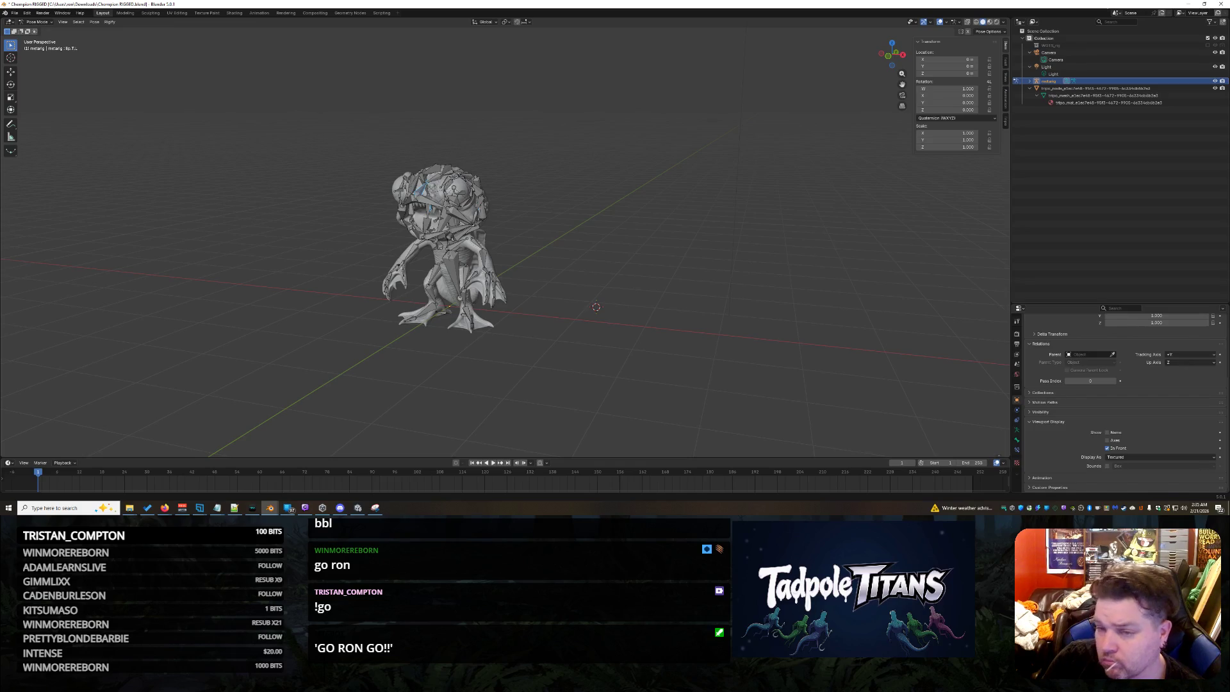
# Select every bone from face down to ORG-ear.R in the metarig hierarchy.
pyautogui.keyDown('shift'); pyautogui.click(1031, 84); pyautogui.keyUp('shift')
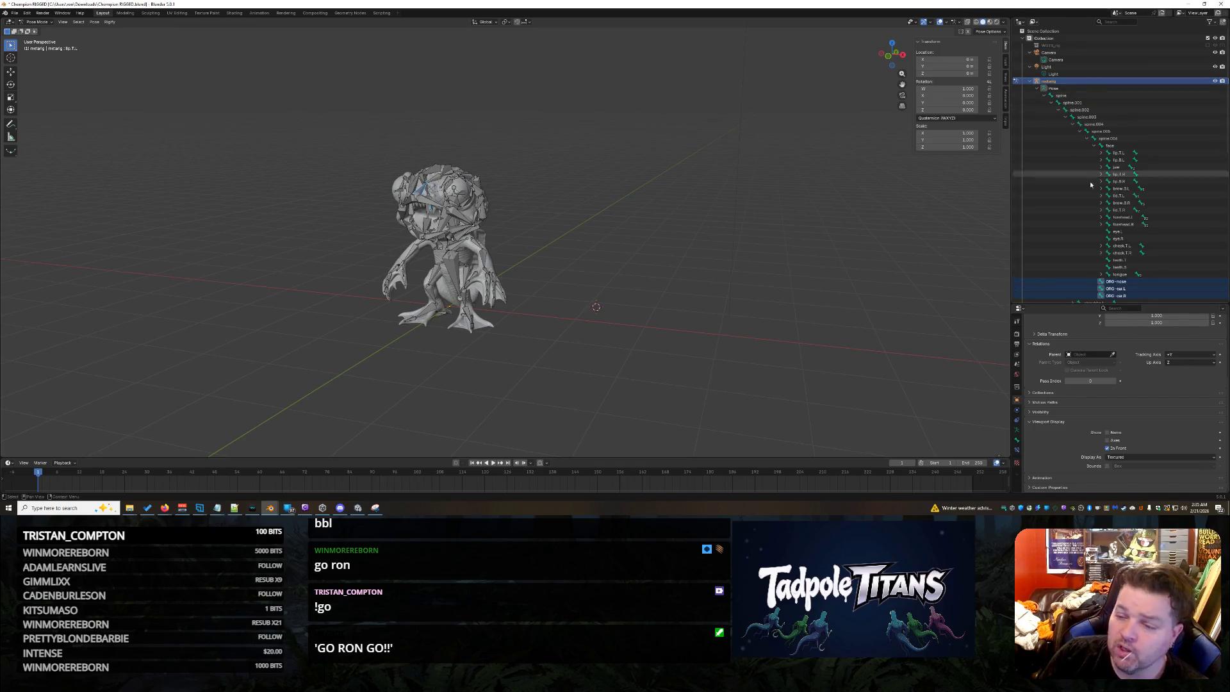
pyautogui.click(1116, 146)
pyautogui.keyDown('ctrl'); pyautogui.click(1108, 138); pyautogui.keyUp('ctrl')
pyautogui.scroll(-5, 1157, 261)
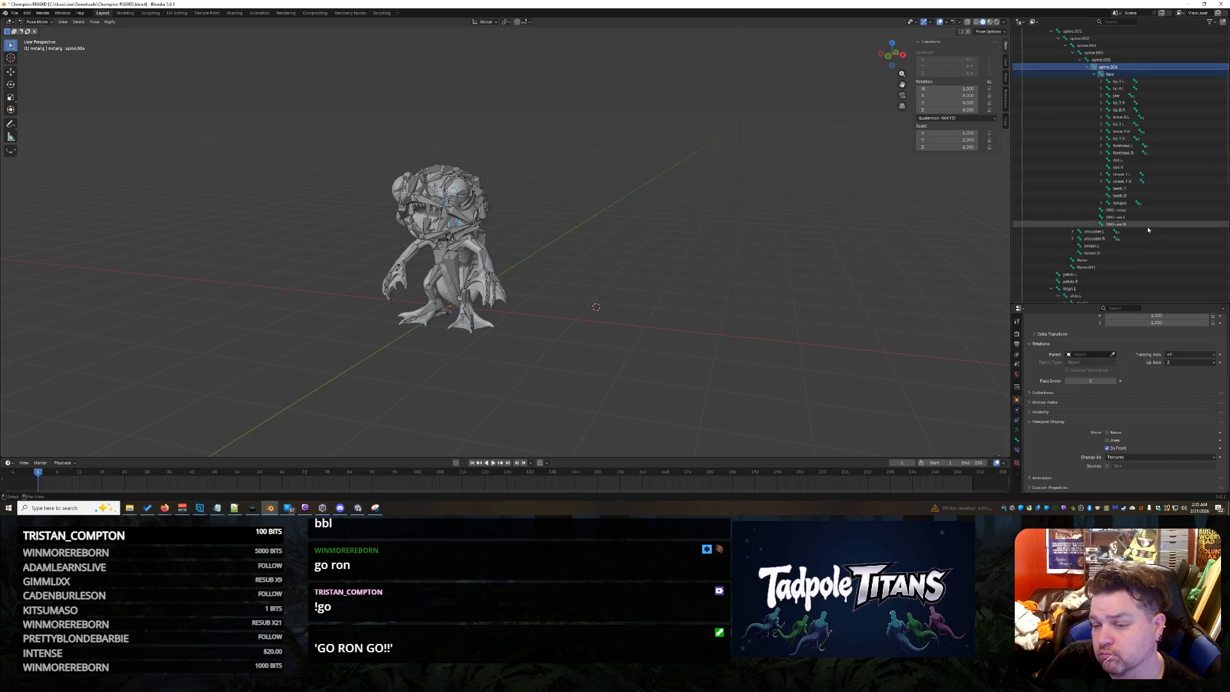
pyautogui.keyDown('shift'); pyautogui.click(1147, 226); pyautogui.keyUp('shift')
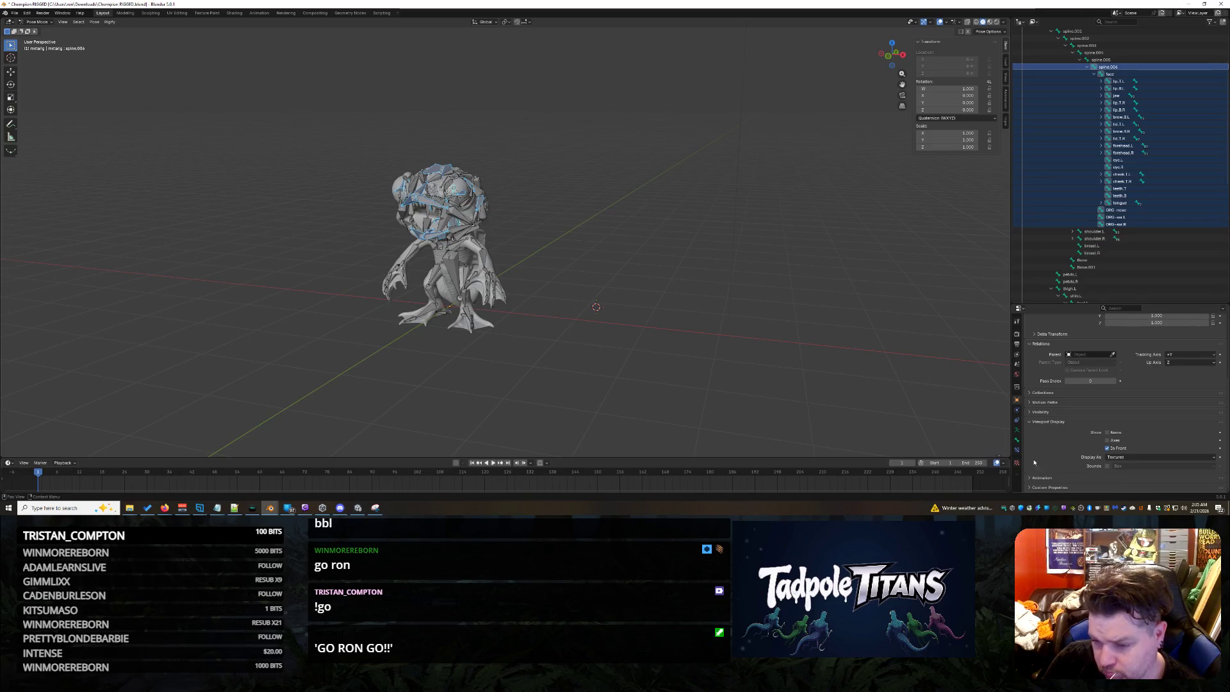
# Check the active bone's Rigify type, leave it as basic.super_copy, and save the file.
pyautogui.click(1017, 440)
pyautogui.scroll(-3, 1063, 452)
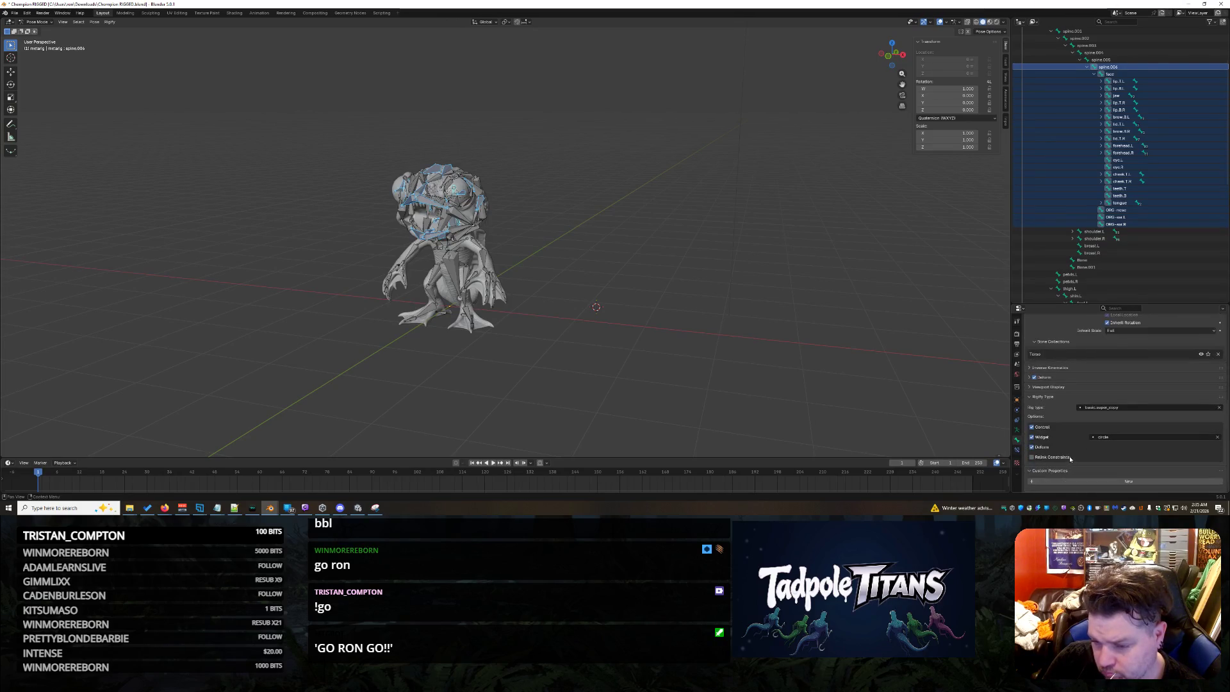
pyautogui.click(1111, 407)
pyautogui.press('Escape')
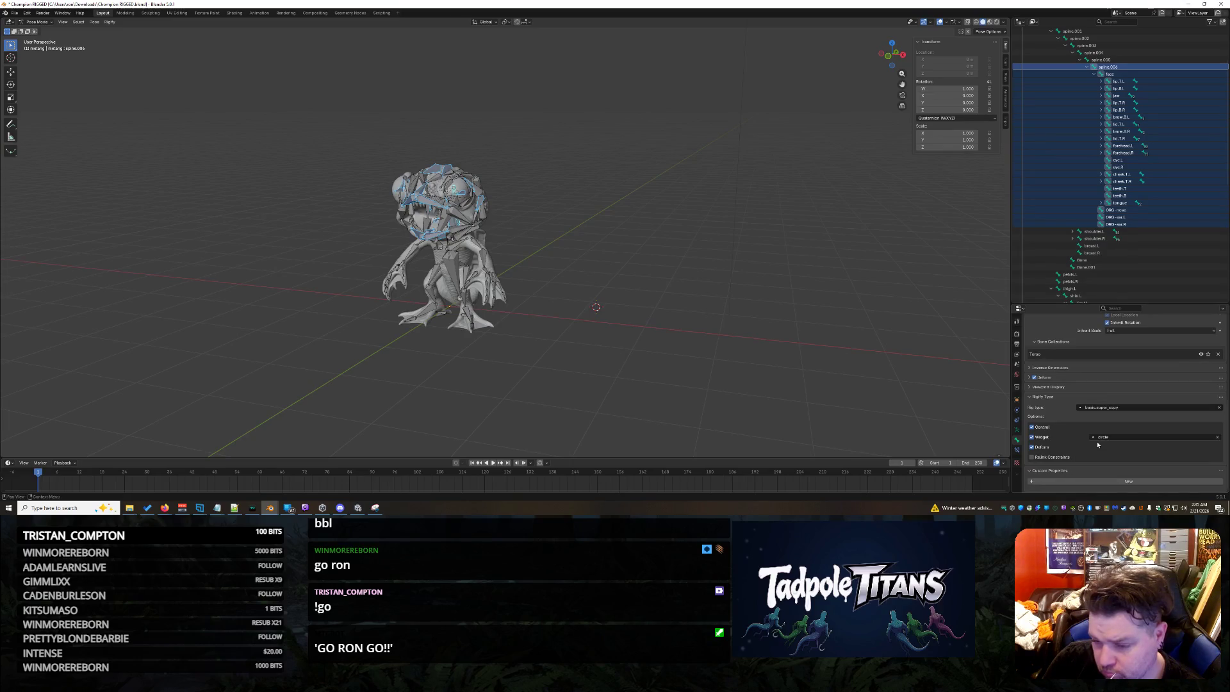
pyautogui.hotkey('ctrl', 's')
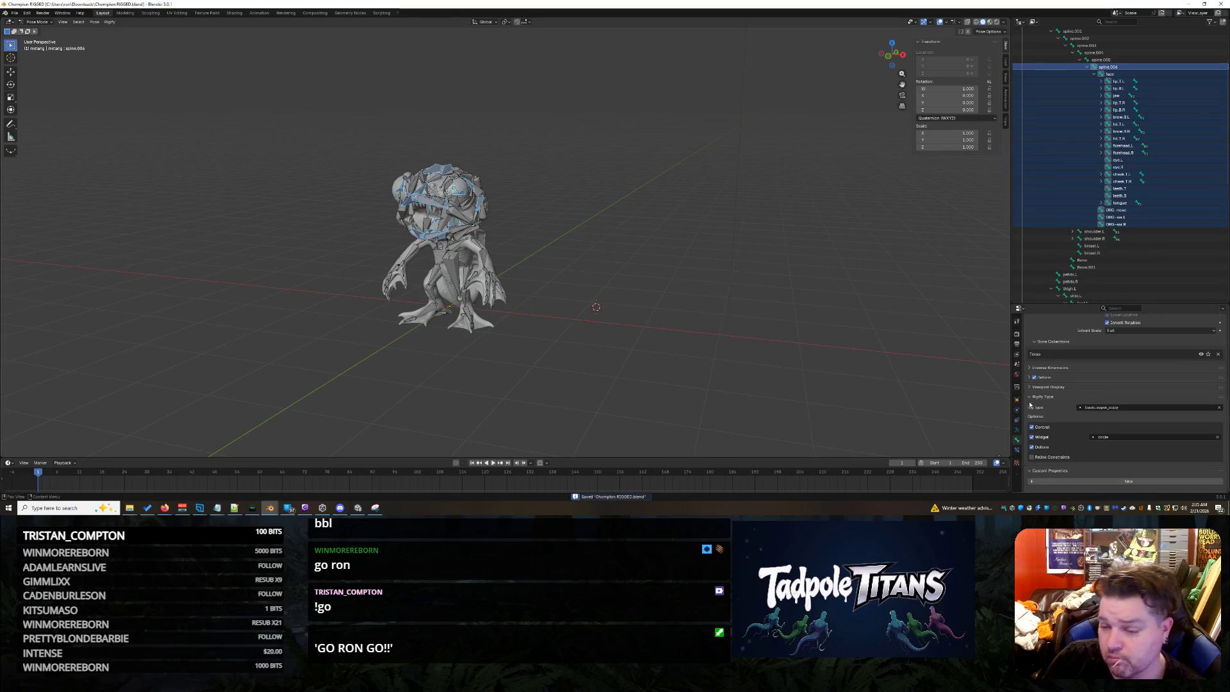
# Run Generate Rig again and inspect the ORG-face CONFLICT report in the Info log.
pyautogui.click(1017, 429)
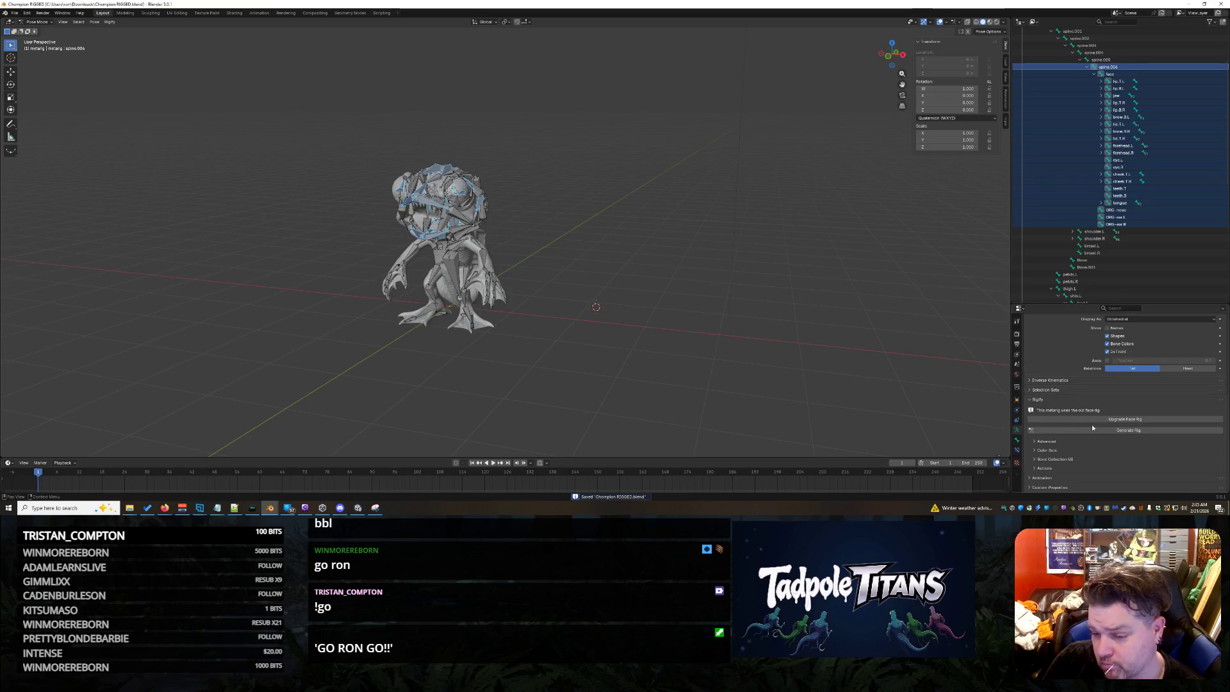
pyautogui.click(1091, 431)
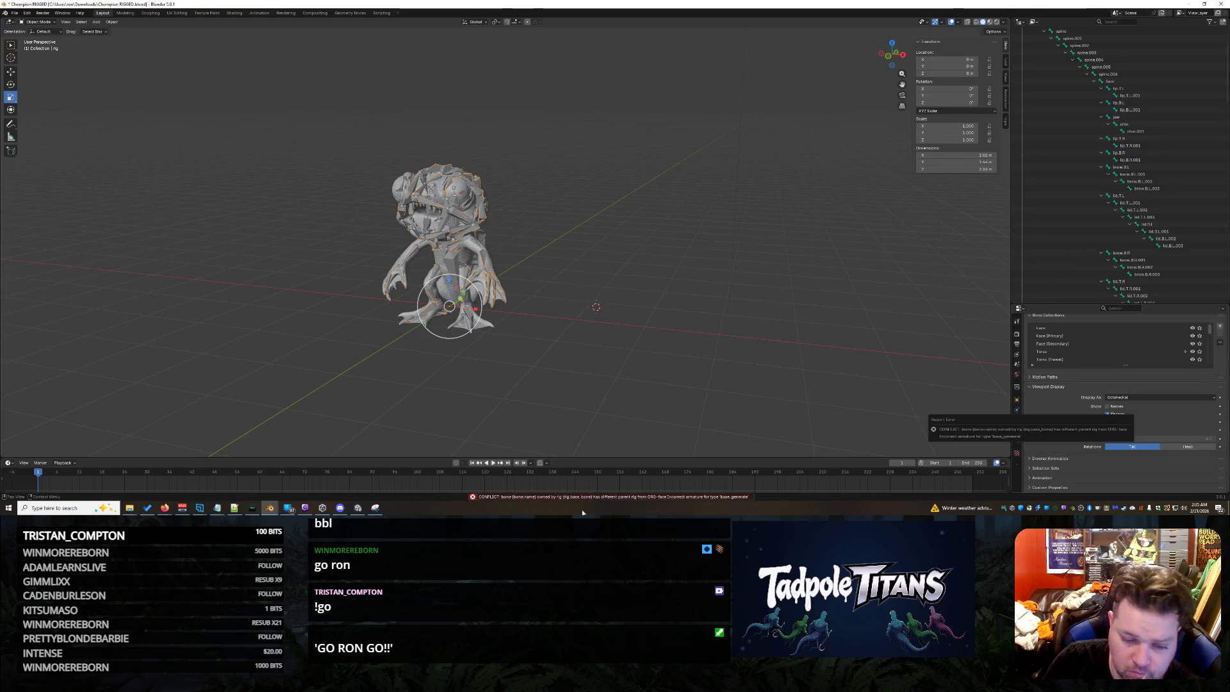
pyautogui.click(662, 497)
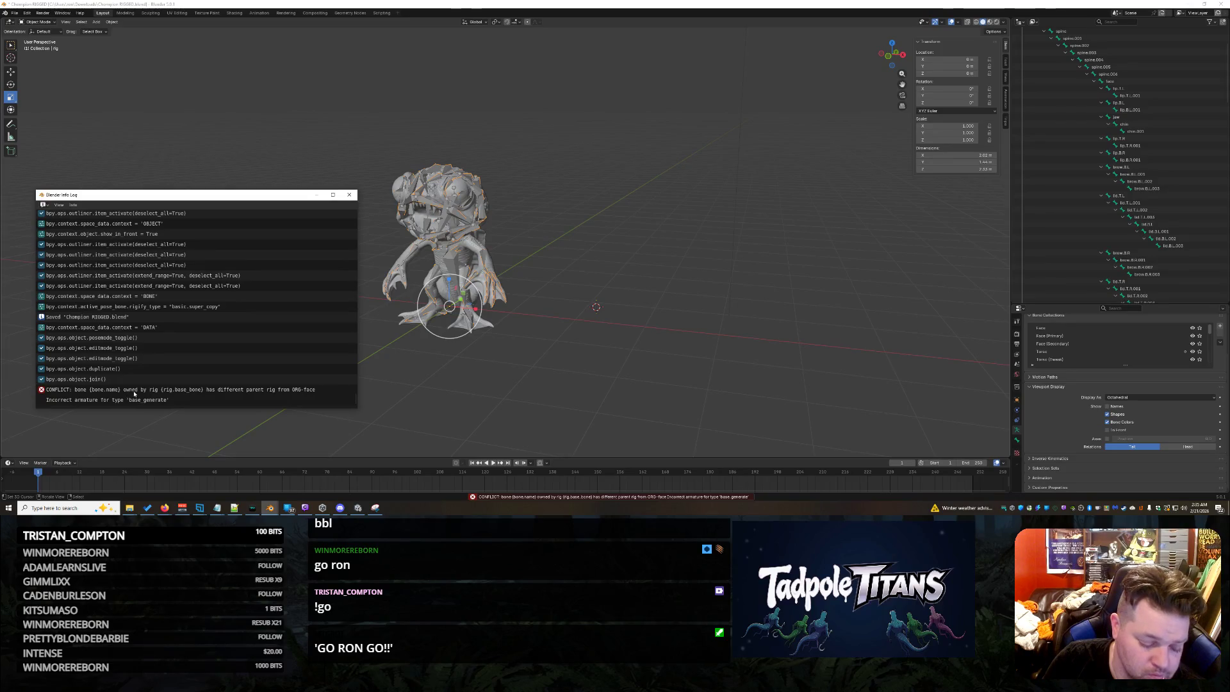
pyautogui.click(95, 390)
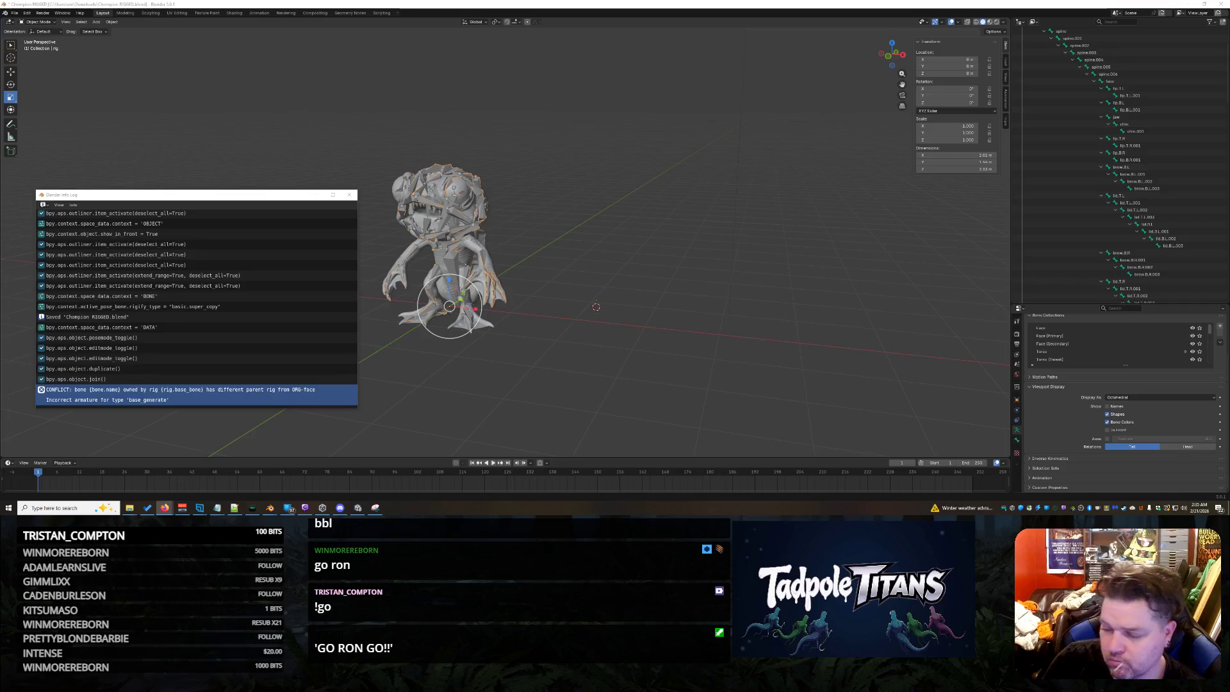
pyautogui.click(536, 340)
pyautogui.hotkey('ctrl', 'z')
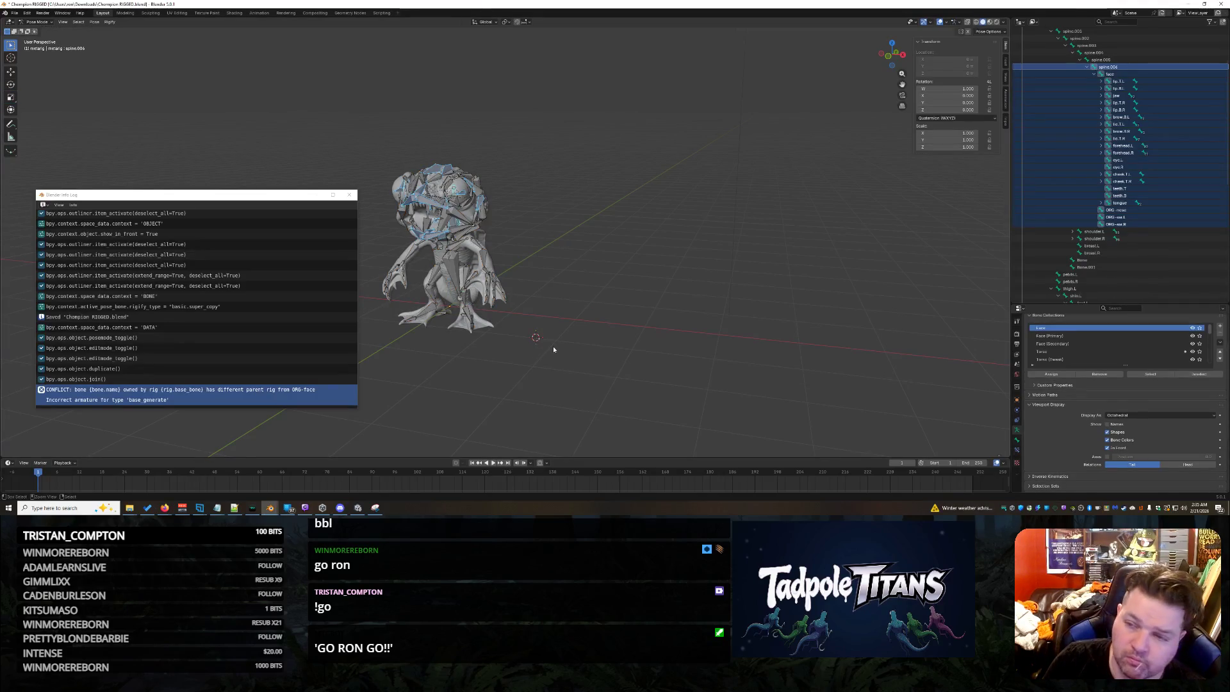
# Check the Rigify types of the lip.B.L, spine.006 and face bones.
pyautogui.hotkey('ctrl', 'z')
pyautogui.scroll(5, 1182, 199)
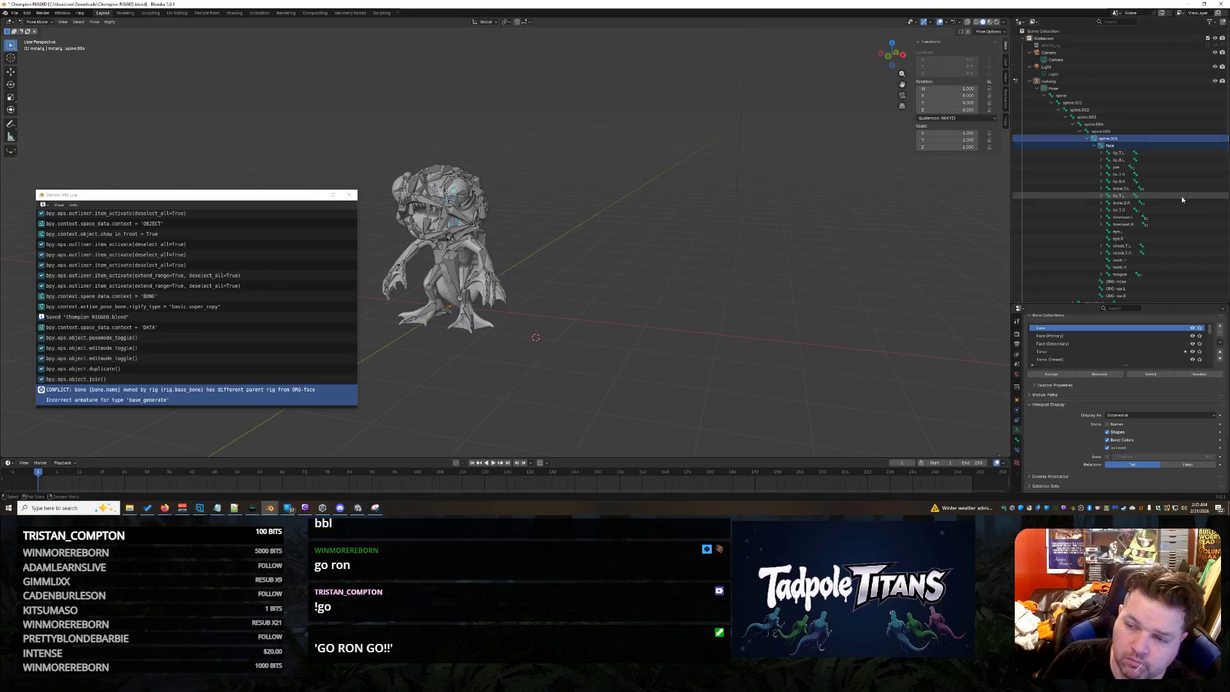
pyautogui.click(1122, 139)
pyautogui.click(1118, 159)
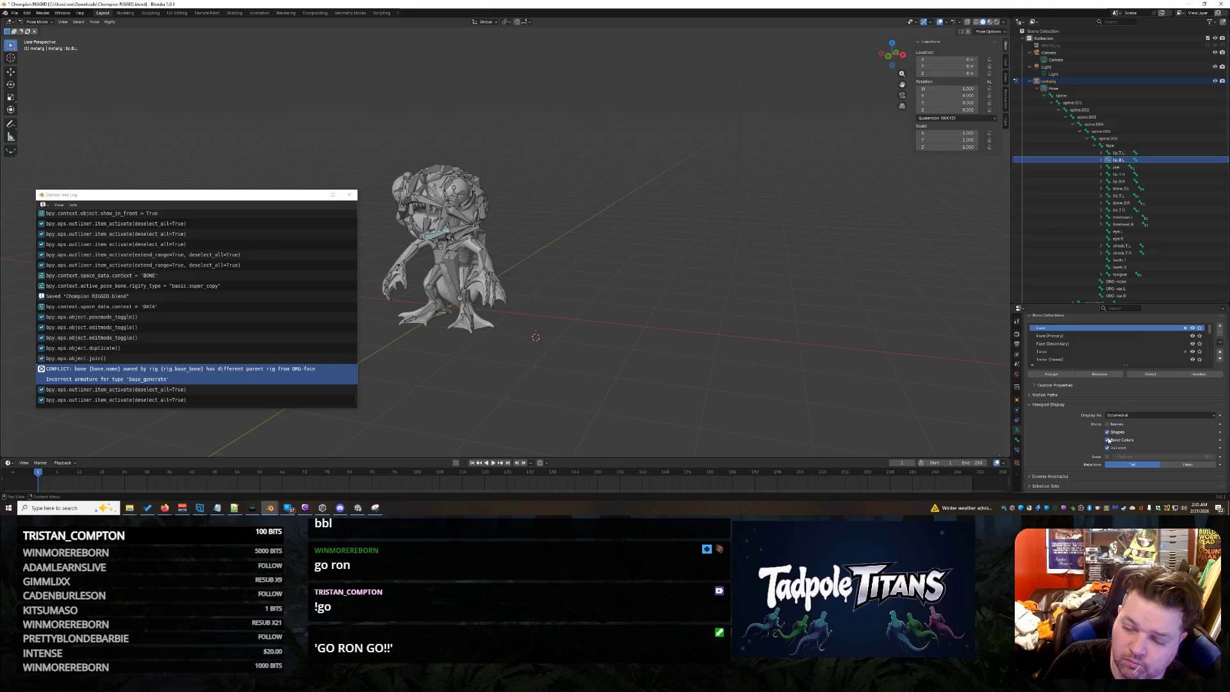
pyautogui.scroll(-4, 1090, 410)
pyautogui.scroll(3, 1090, 433)
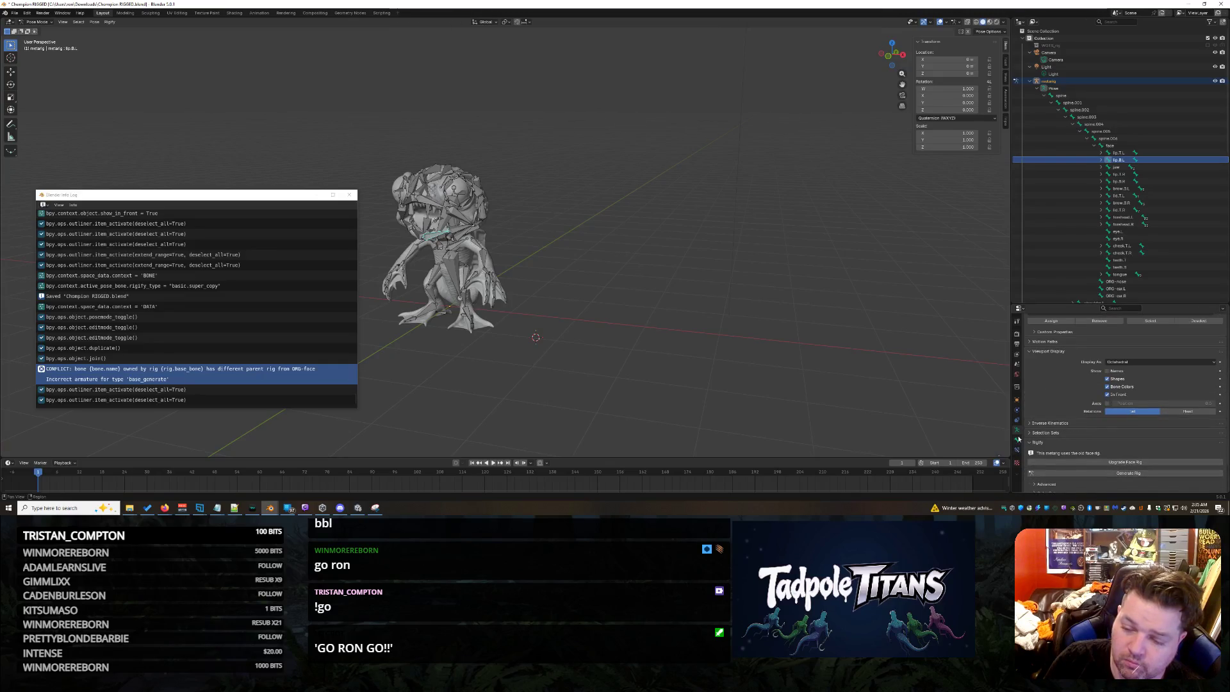
pyautogui.click(1018, 439)
pyautogui.scroll(-1, 1101, 394)
pyautogui.scroll(4, 1101, 394)
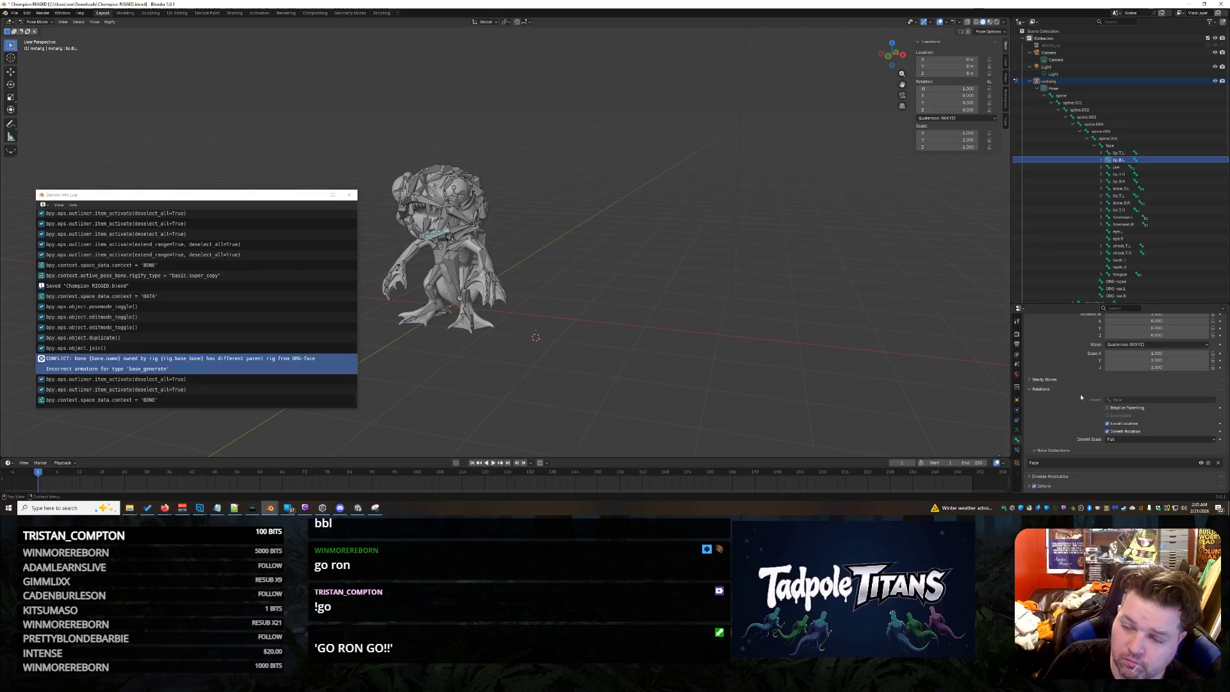
pyautogui.click(1110, 145)
pyautogui.click(1113, 139)
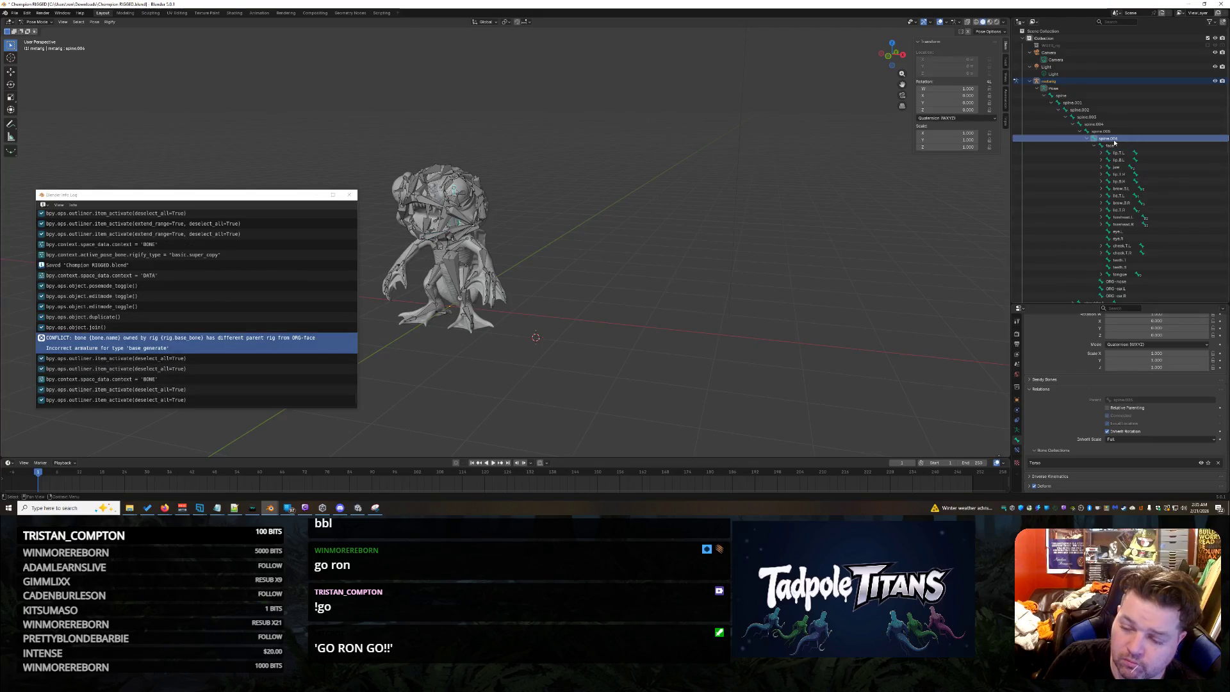
pyautogui.scroll(-5, 1088, 360)
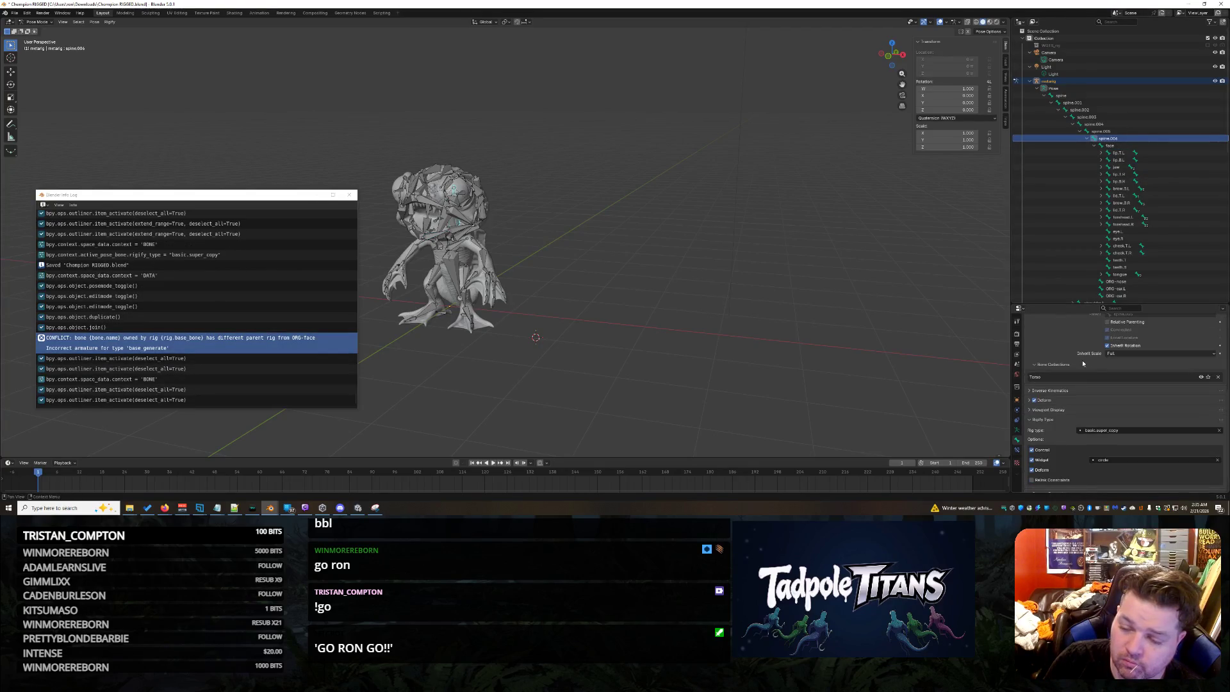
pyautogui.click(1116, 148)
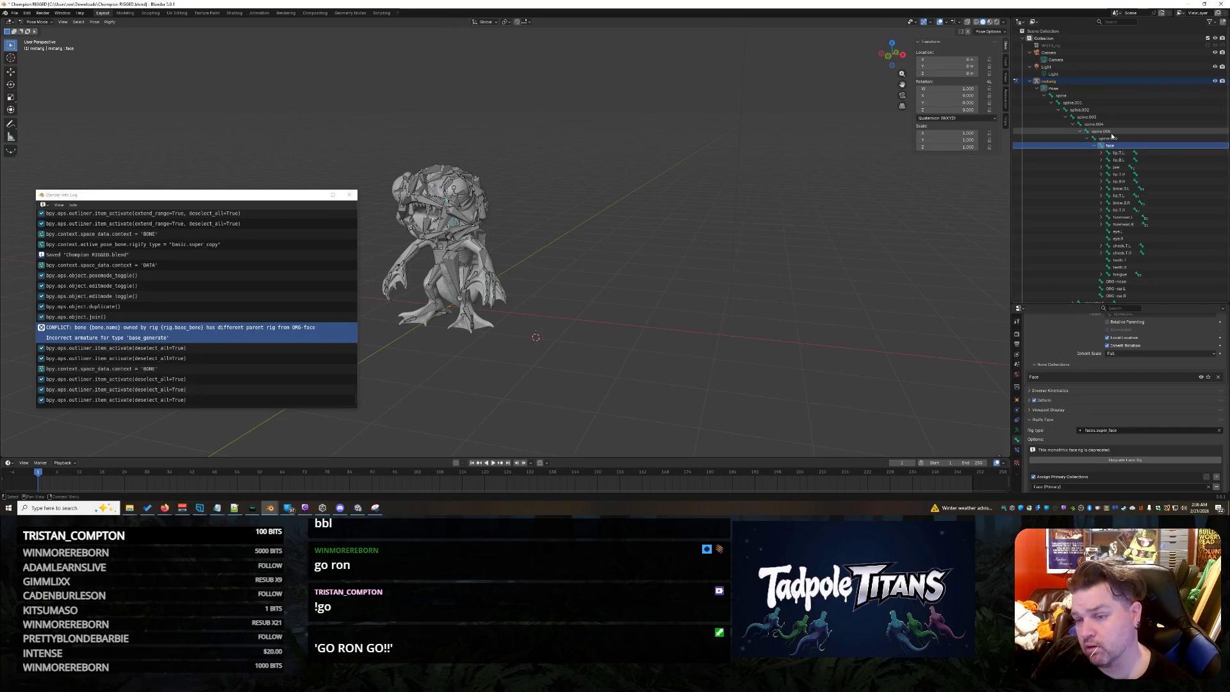
# Select every bone from spine.006 down to ORG-ear.R.
pyautogui.click(1102, 131)
pyautogui.click(1123, 140)
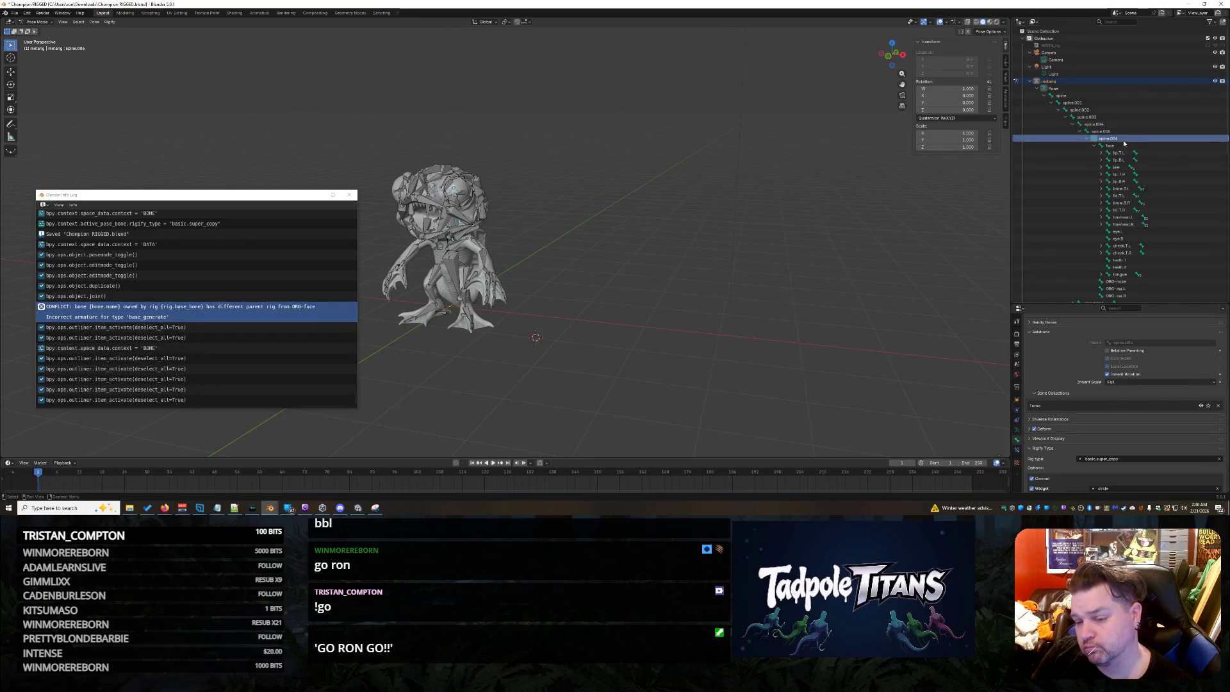
pyautogui.scroll(-3, 1140, 192)
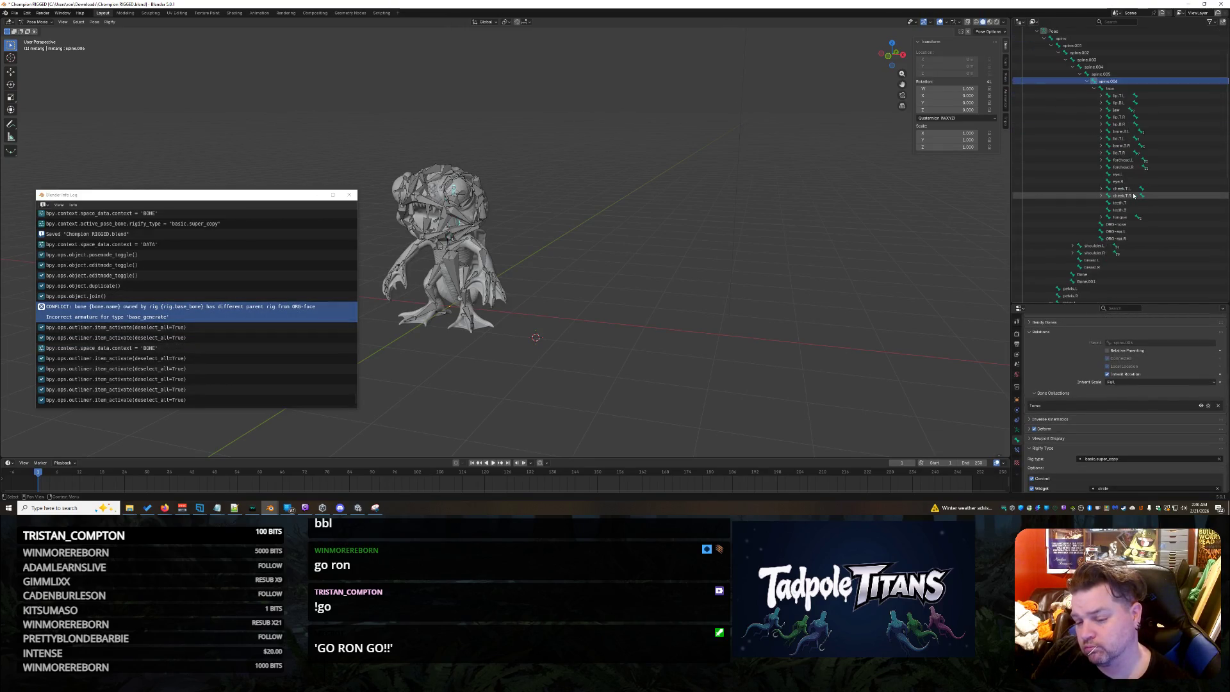
pyautogui.keyDown('shift'); pyautogui.click(1118, 238); pyautogui.keyUp('shift')
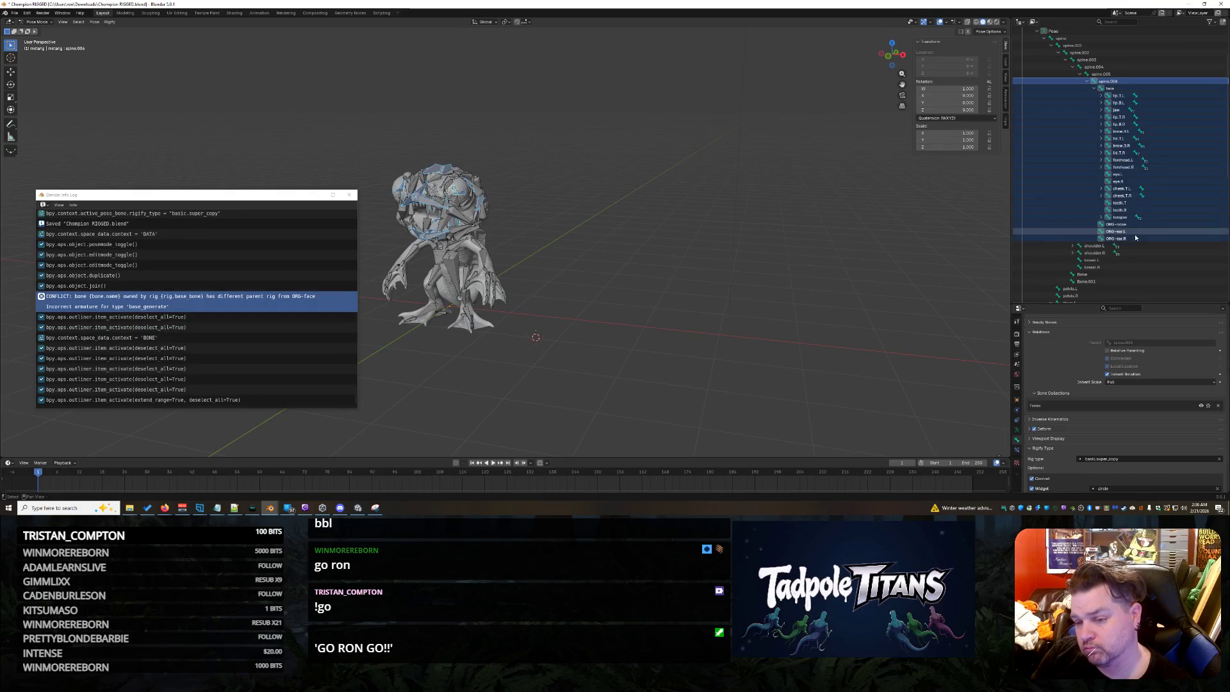
# Expand the tongue, cheek, forehead, lid, brow and upper lip bone chains.
pyautogui.click(1102, 217)
pyautogui.click(1101, 195)
pyautogui.click(1101, 188)
pyautogui.click(1102, 166)
pyautogui.click(1101, 152)
pyautogui.click(1101, 145)
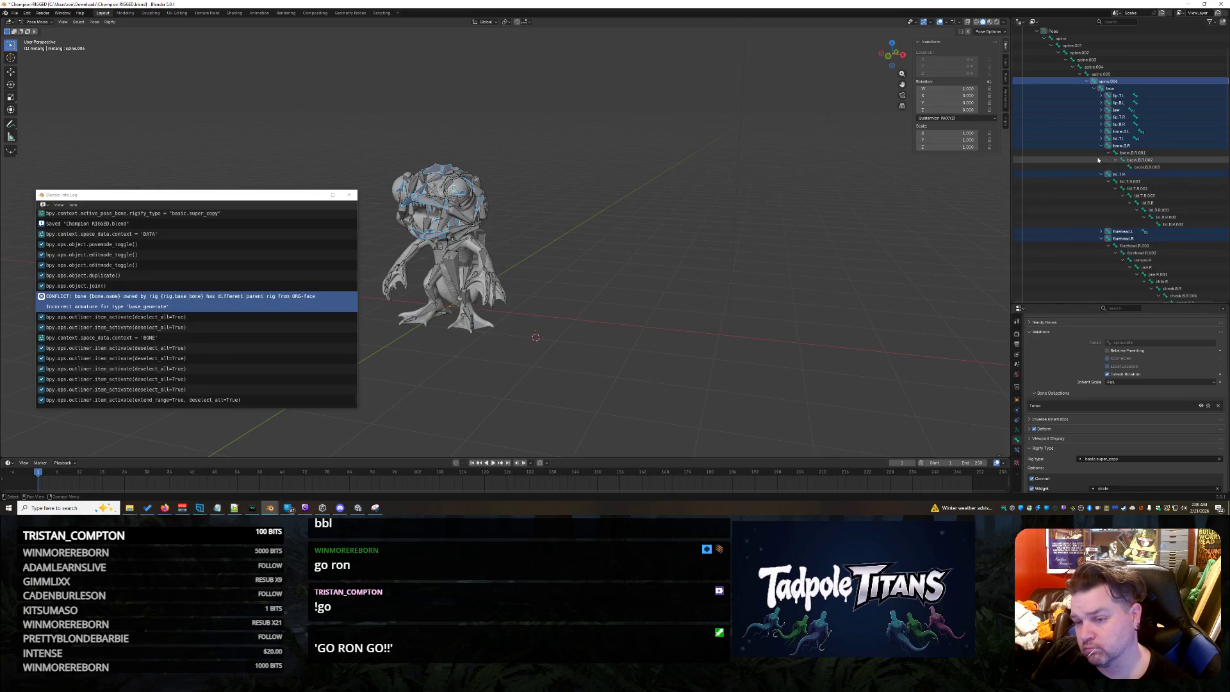
pyautogui.click(1102, 138)
pyautogui.click(1101, 116)
pyautogui.click(1118, 95)
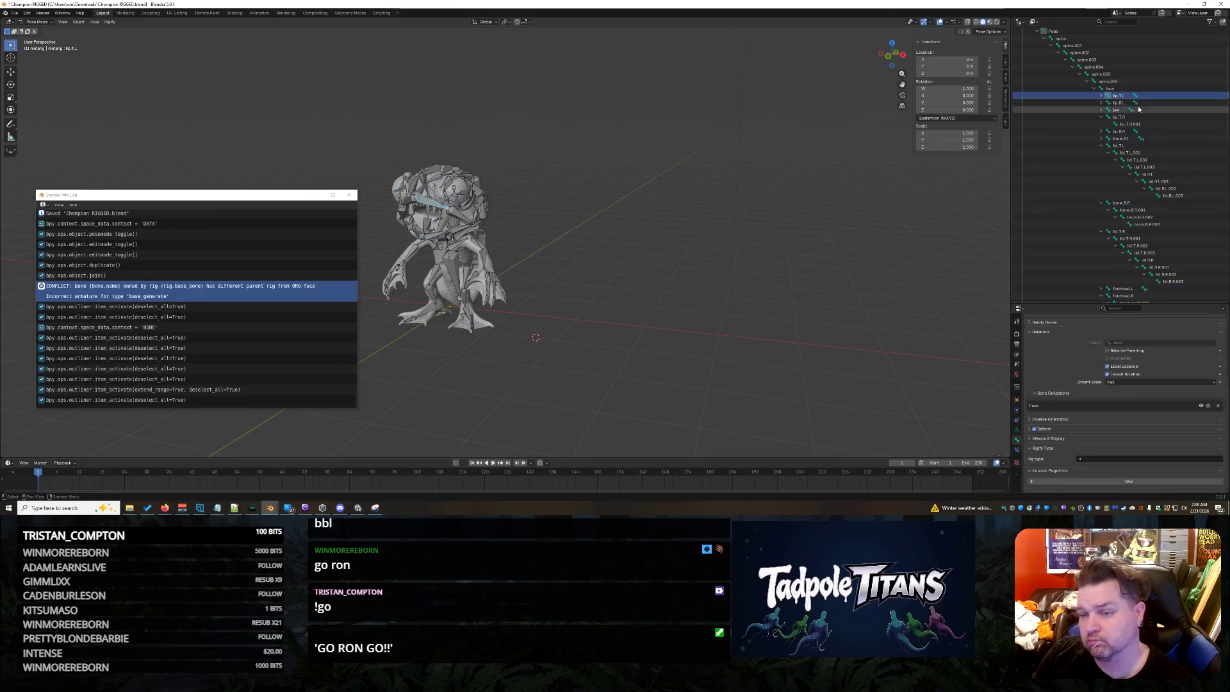
# Expand the lip, chin, jaw, brow and eye bone chains using the arrow keys.
pyautogui.press('Right')
pyautogui.press('Right')
pyautogui.press('Right')
pyautogui.press('Right')
pyautogui.press('Right')
pyautogui.press('Down')
pyautogui.press('Right')
pyautogui.press('Right')
pyautogui.press('Down')
pyautogui.press('Right')
pyautogui.press('Down')
pyautogui.press('Right')
pyautogui.press('Down')
pyautogui.press('Down')
pyautogui.press('Down')
pyautogui.press('Down')
pyautogui.press('Down')
pyautogui.press('Up')
pyautogui.press('Up')
pyautogui.press('Right')
pyautogui.press('Down')
pyautogui.press('Down')
pyautogui.press('Right')
pyautogui.press('Down')
pyautogui.press('Down')
pyautogui.press('Down')
pyautogui.press('Down')
pyautogui.press('Down')
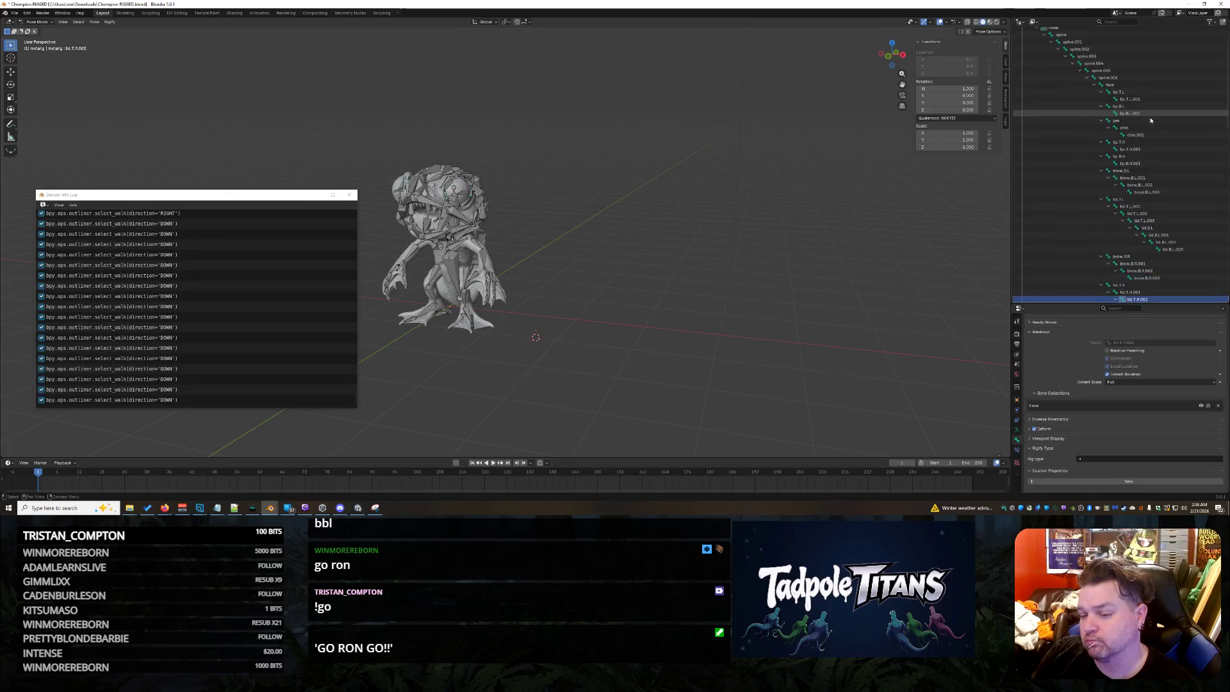
pyautogui.press('Up')
pyautogui.press('Down')
pyautogui.press('Down')
pyautogui.press('Down')
pyautogui.press('Down')
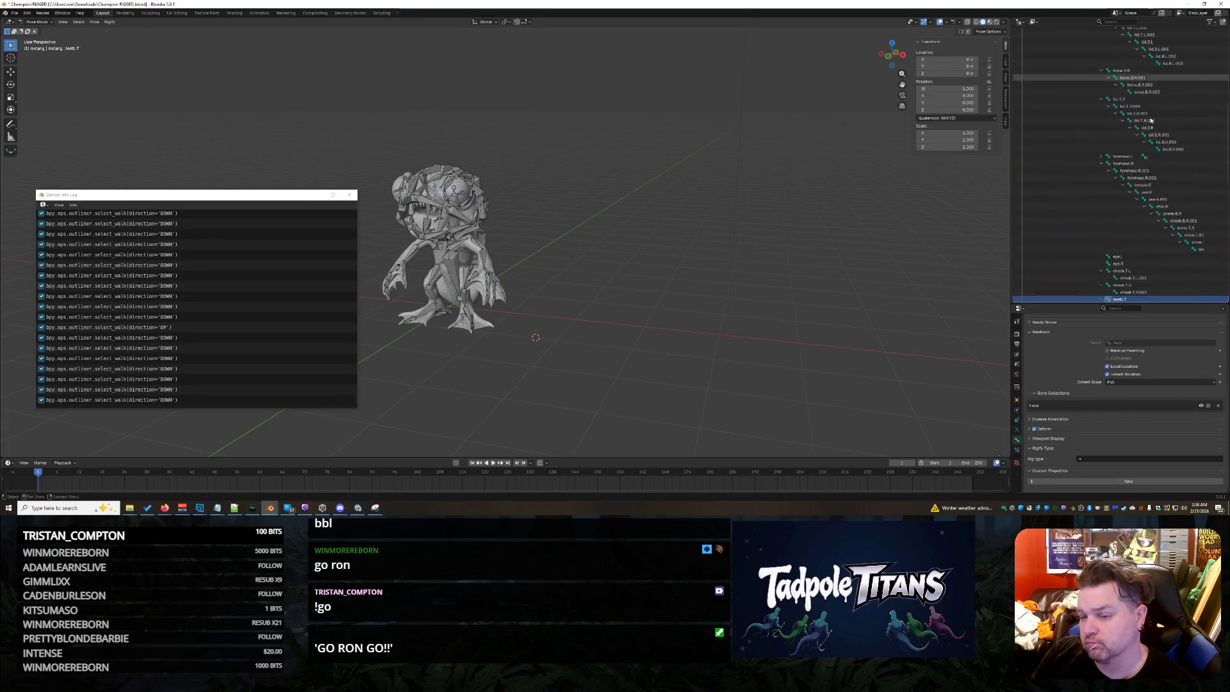
# Assign basic.super_copy to bones spine.004 through ORG-ear.R and save the file.
pyautogui.press('Down')
pyautogui.press('Down')
pyautogui.scroll(-5, 1140, 141)
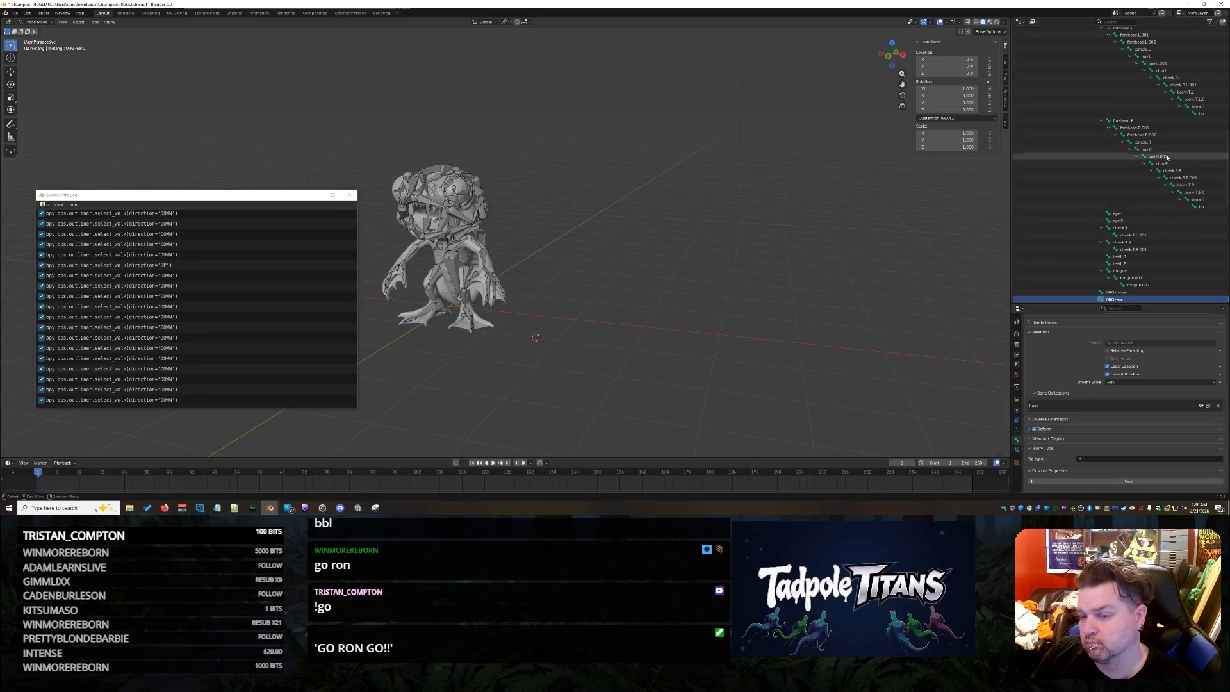
pyautogui.click(1162, 156)
pyautogui.press('Down')
pyautogui.press('Down')
pyautogui.press('Down')
pyautogui.press('Down')
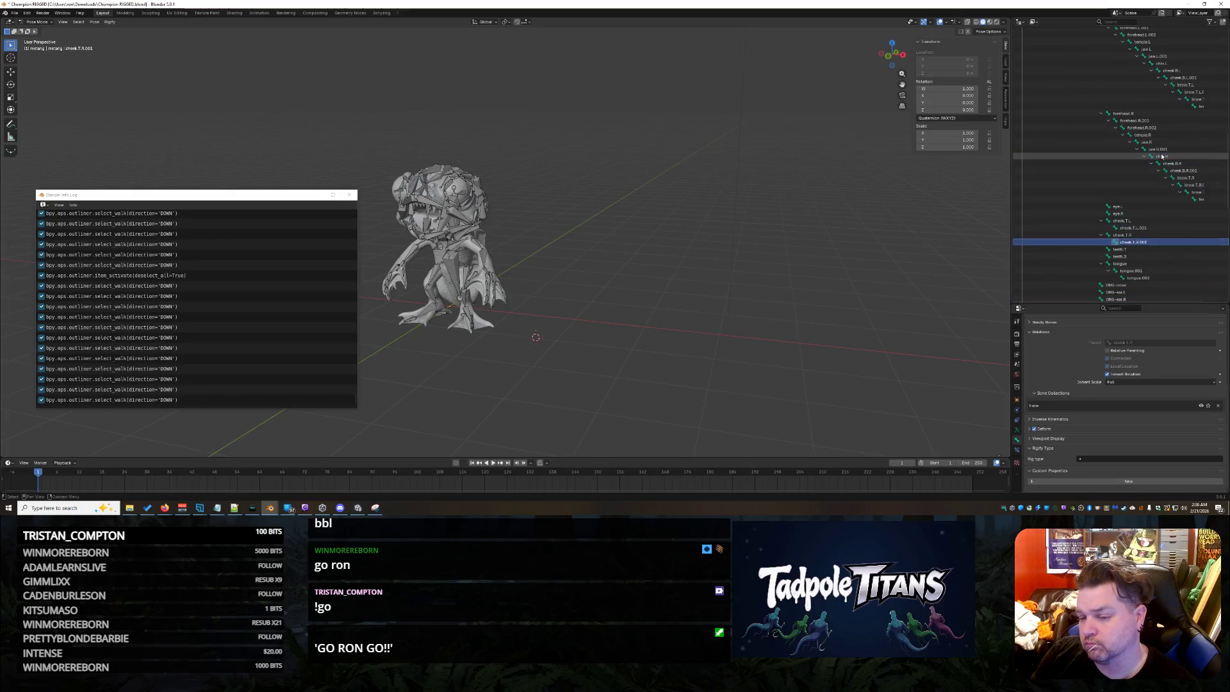
pyautogui.press('Up')
pyautogui.press('Up')
pyautogui.press('Up')
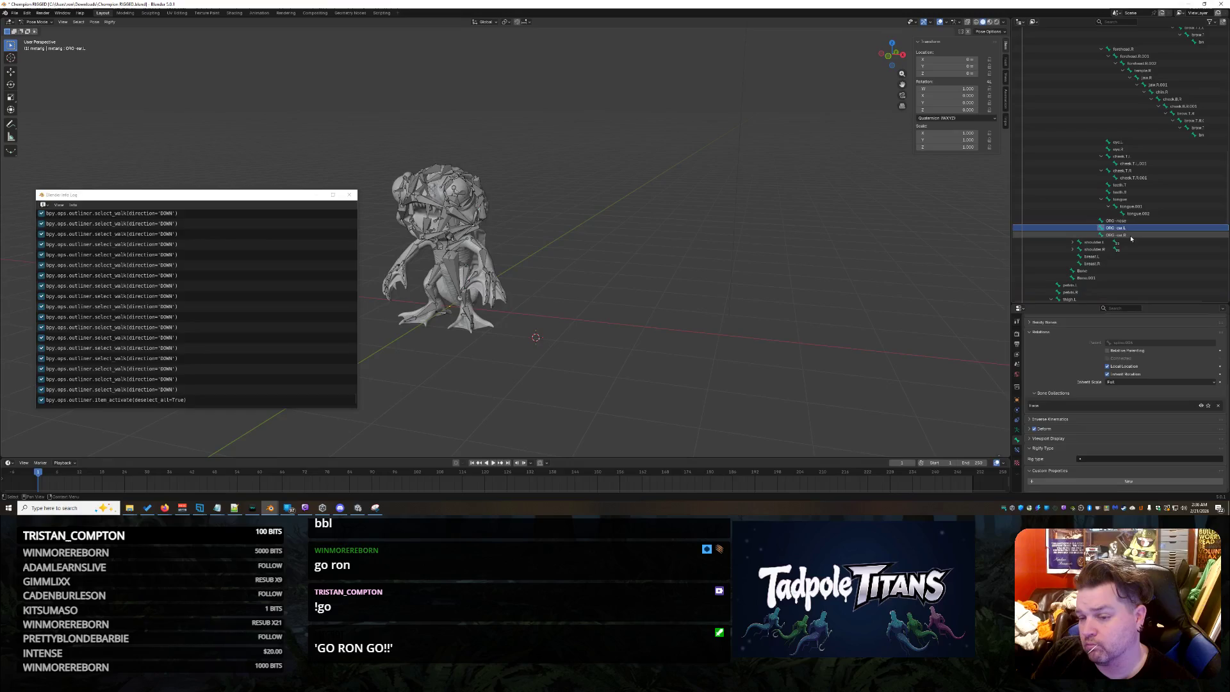
pyautogui.click(1153, 234)
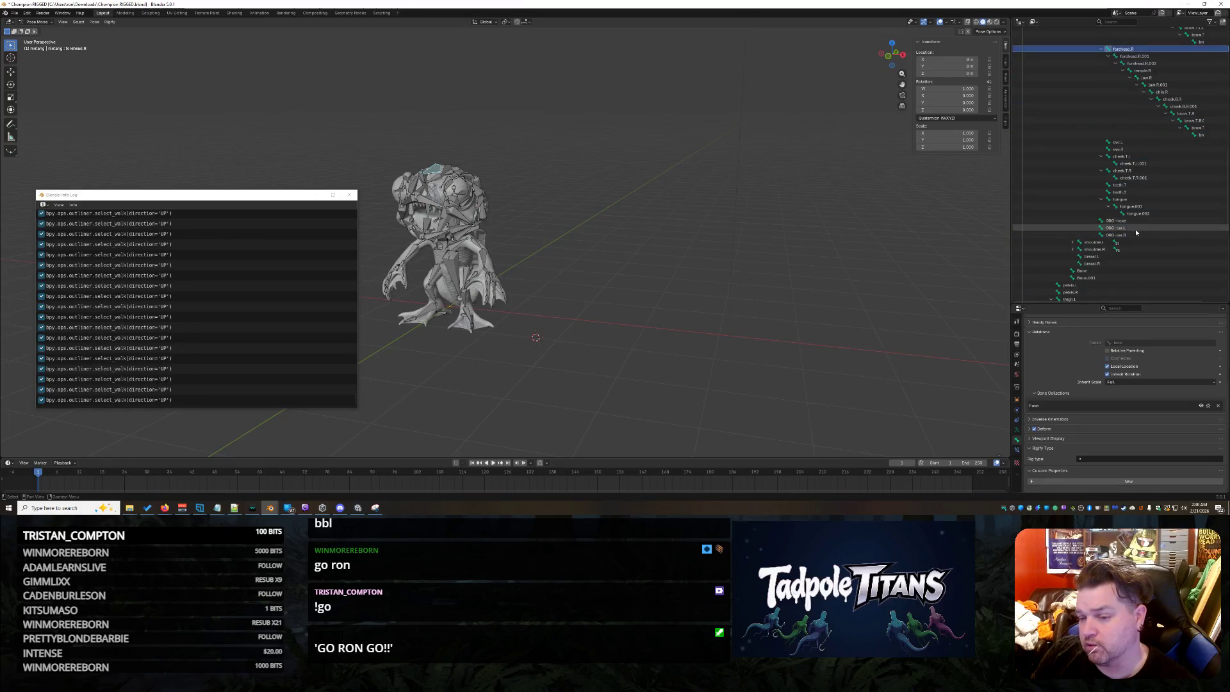
pyautogui.press('Up')
pyautogui.press('Down')
pyautogui.scroll(15, 1161, 206)
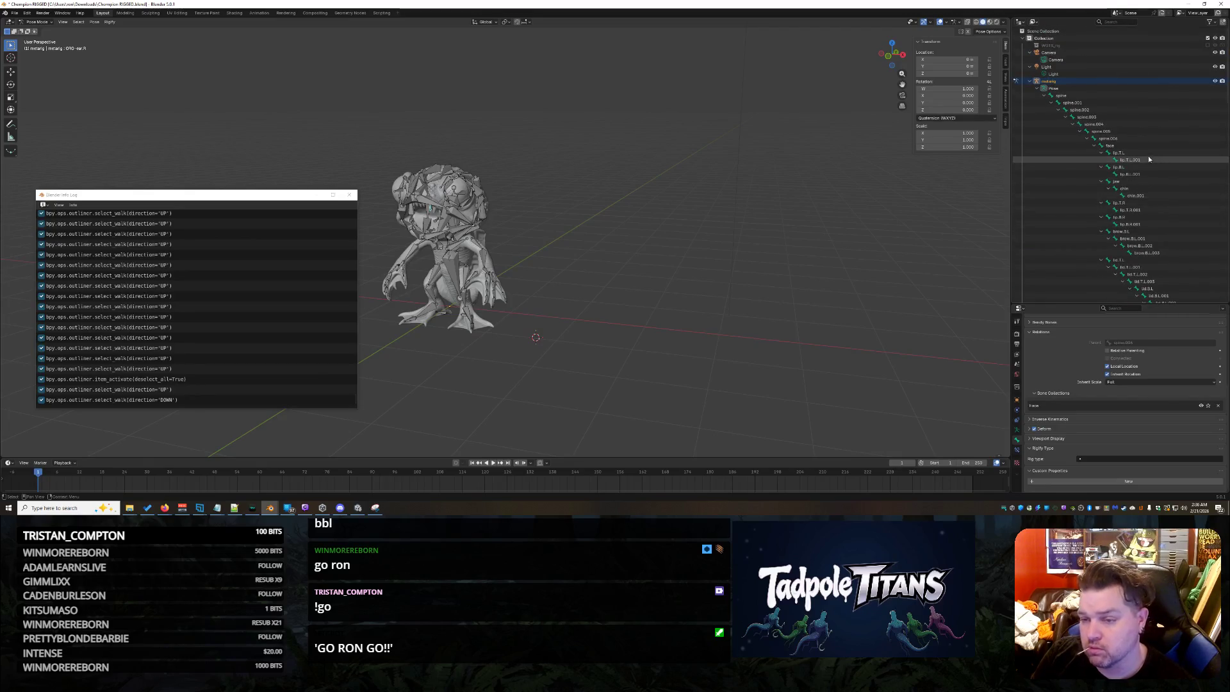
pyautogui.keyDown('shift'); pyautogui.click(1119, 140); pyautogui.keyUp('shift')
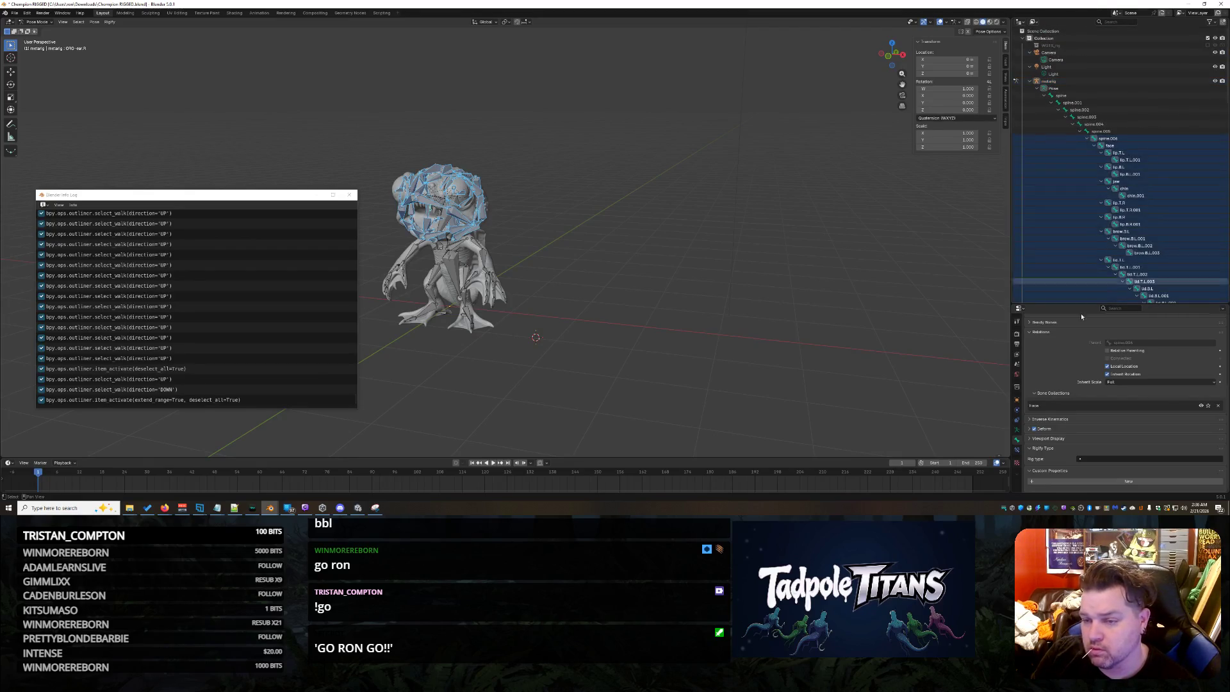
pyautogui.click(1131, 459)
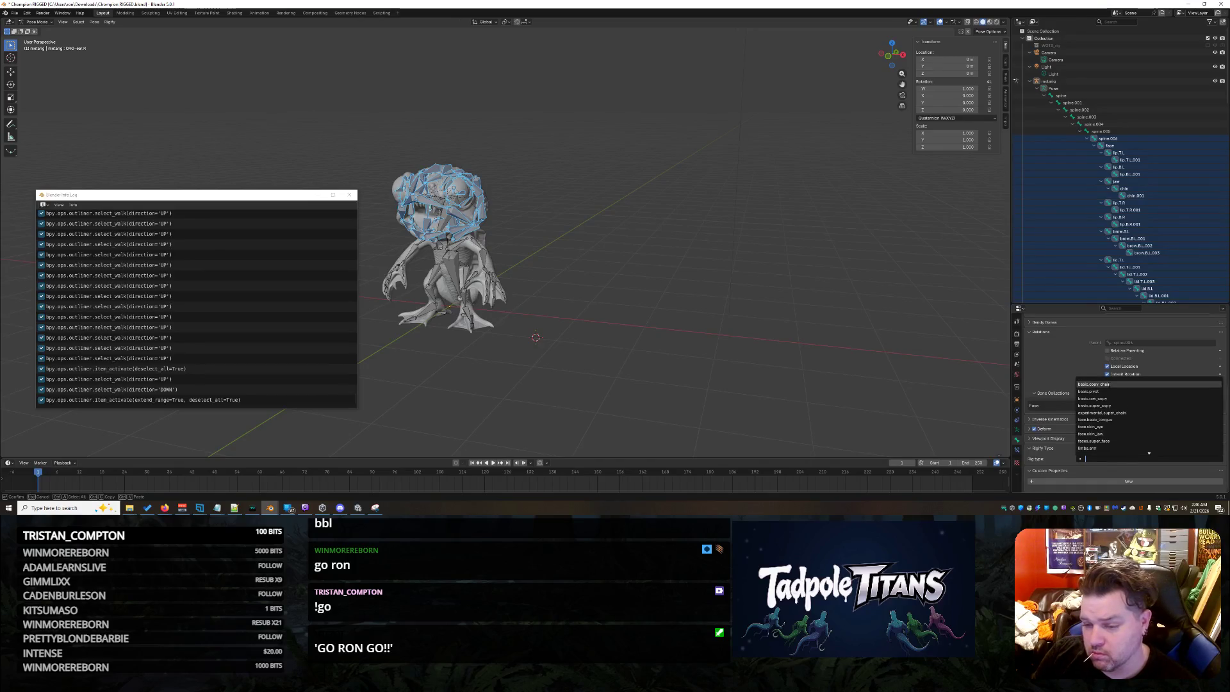
pyautogui.press('Return')
pyautogui.hotkey('ctrl', 's')
# Generate the control rig and inspect the resulting ORG-face conflict error.
pyautogui.click(1017, 440)
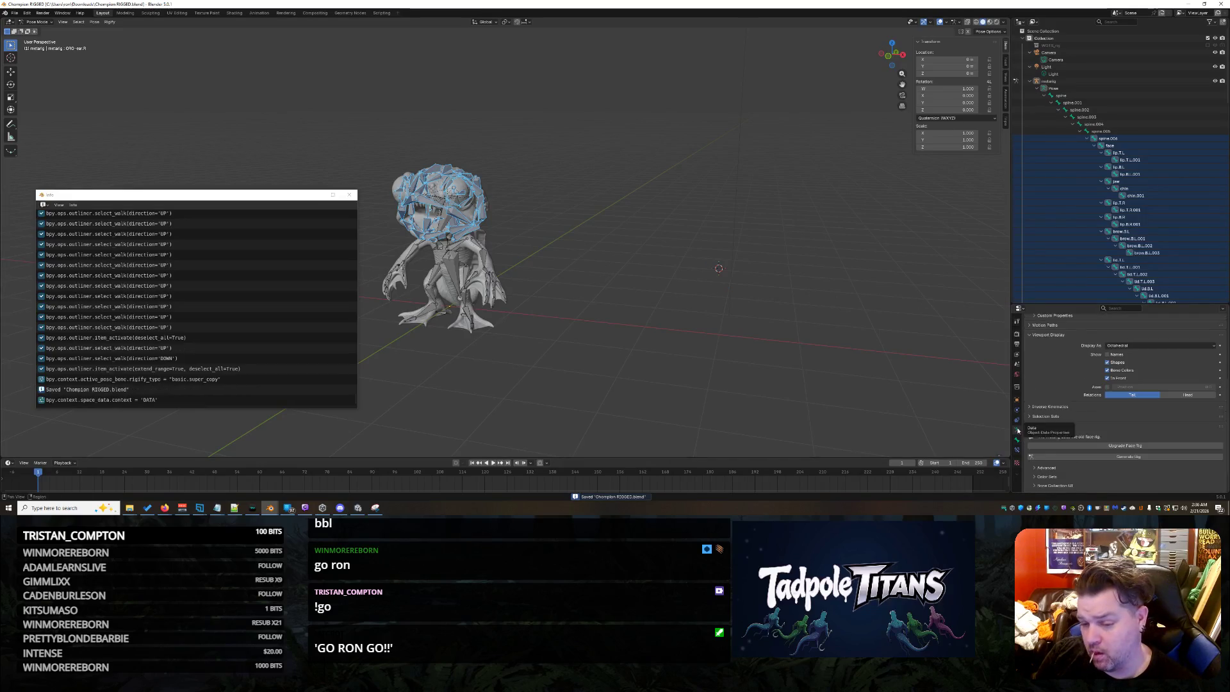
pyautogui.click(1113, 457)
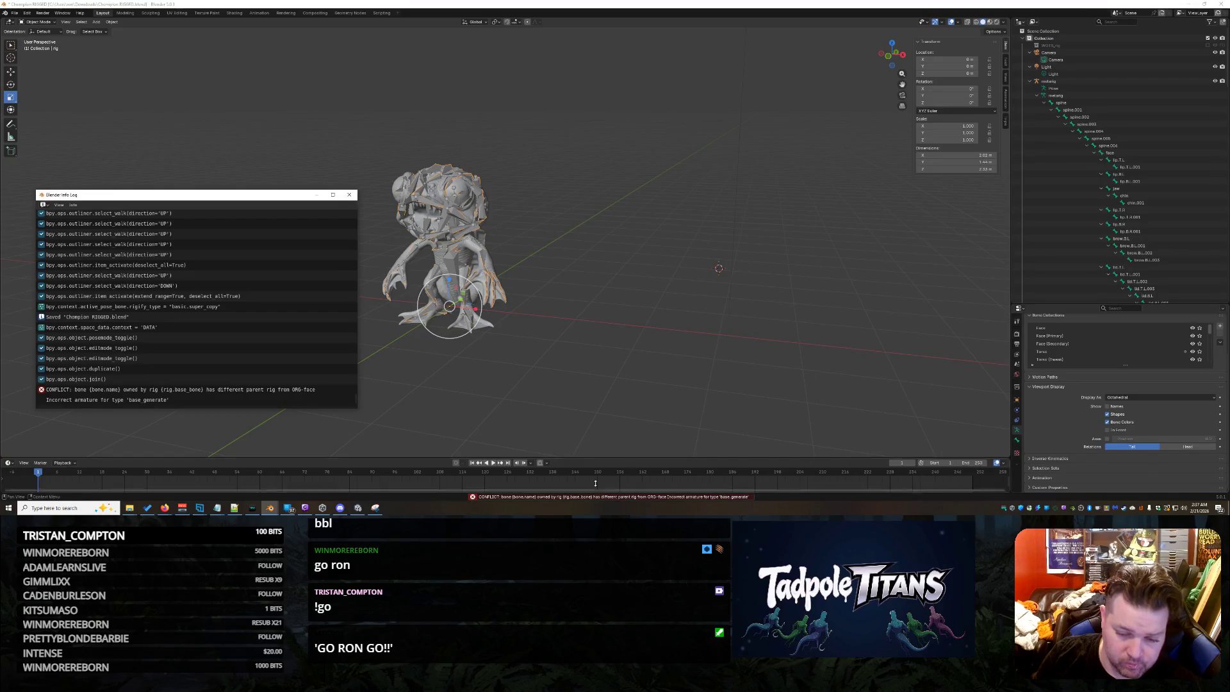
pyautogui.click(159, 397)
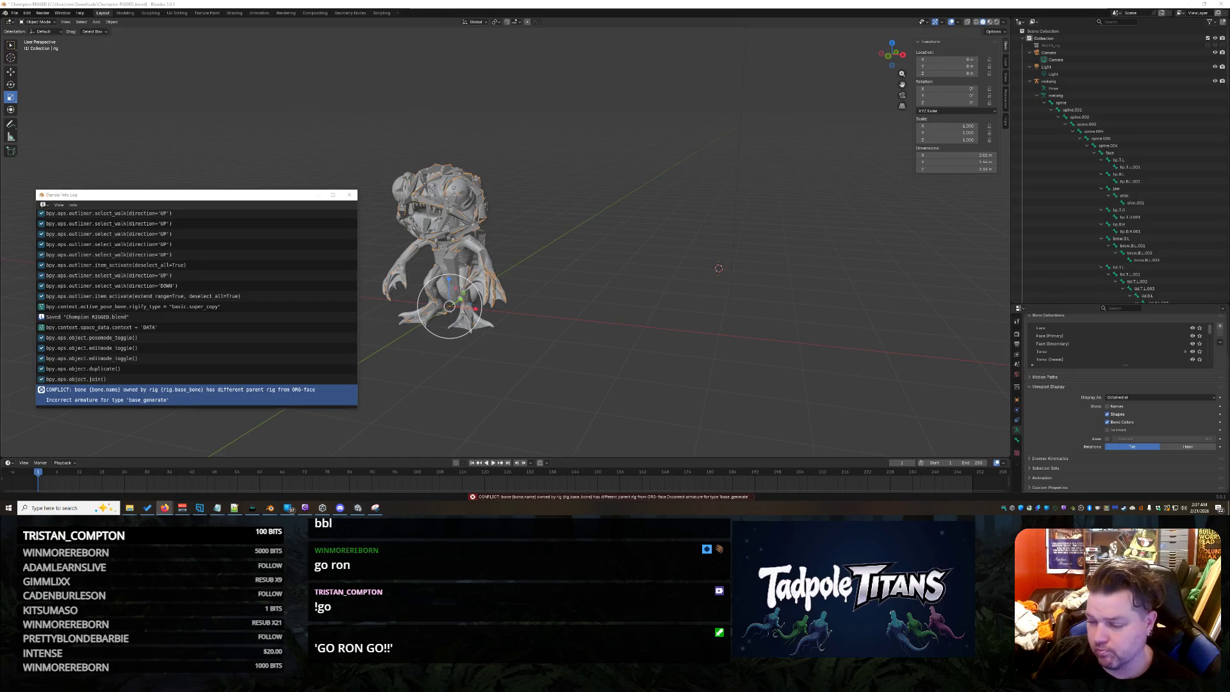
# Select the face bone, enter Pose Mode, and display its deprecated face Rigify type.
pyautogui.click(1128, 156)
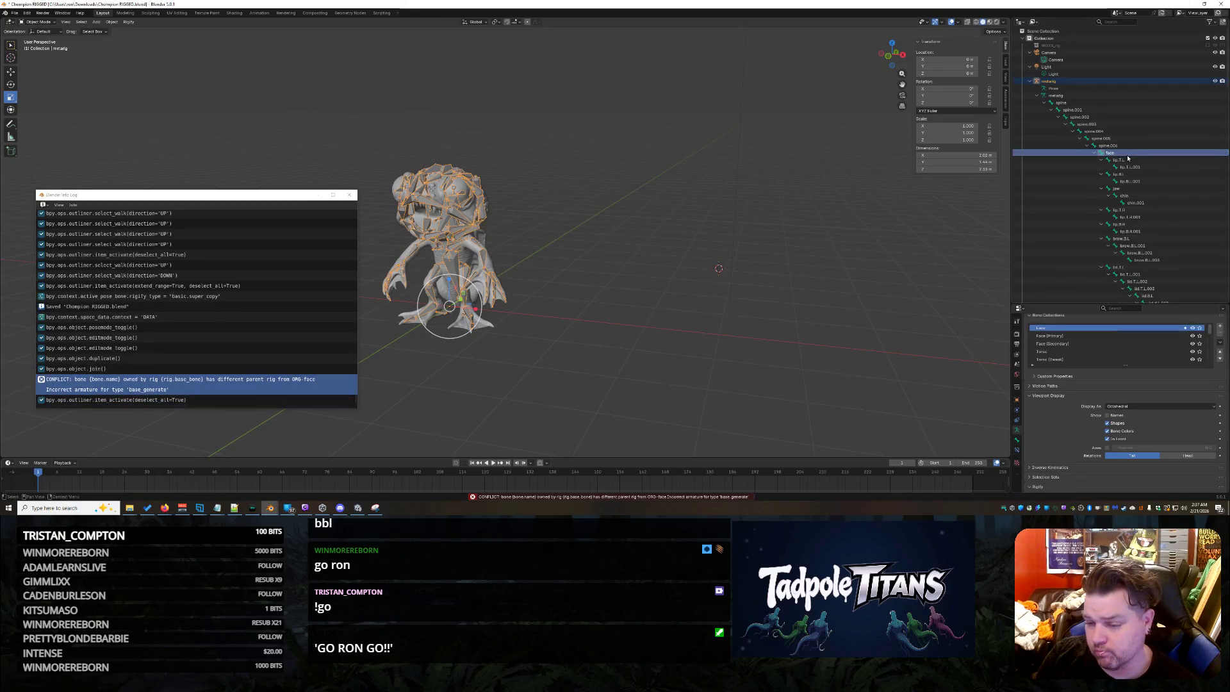
pyautogui.scroll(-4, 1046, 446)
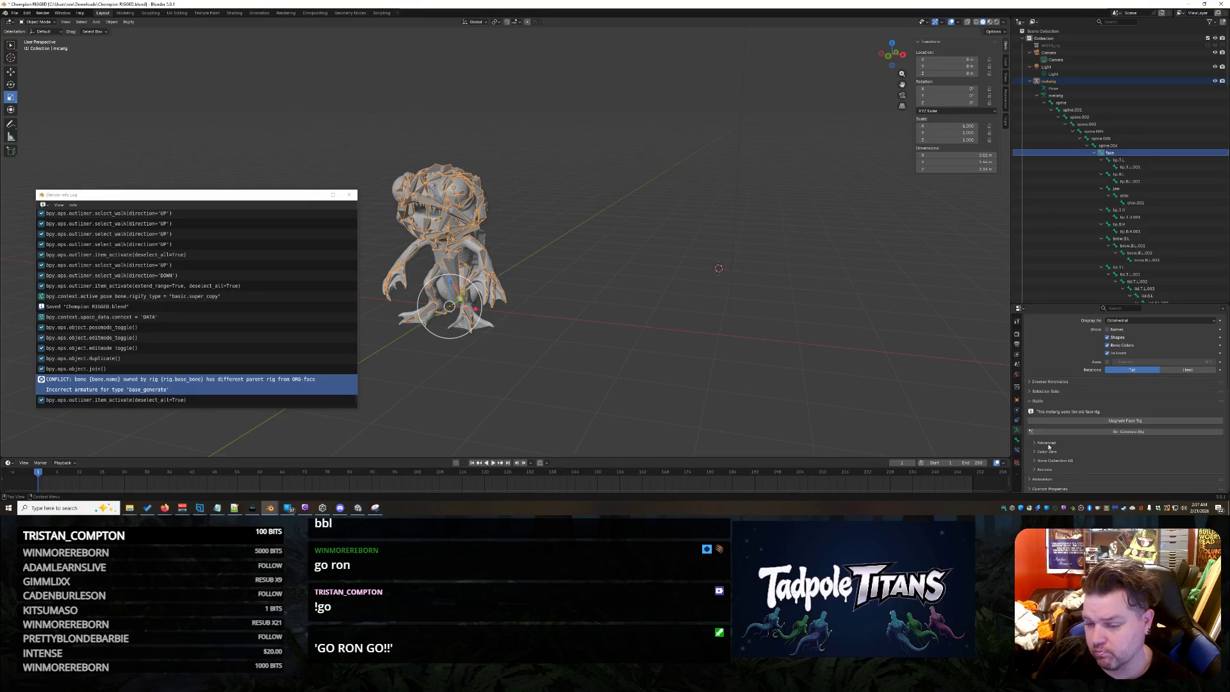
pyautogui.click(1017, 442)
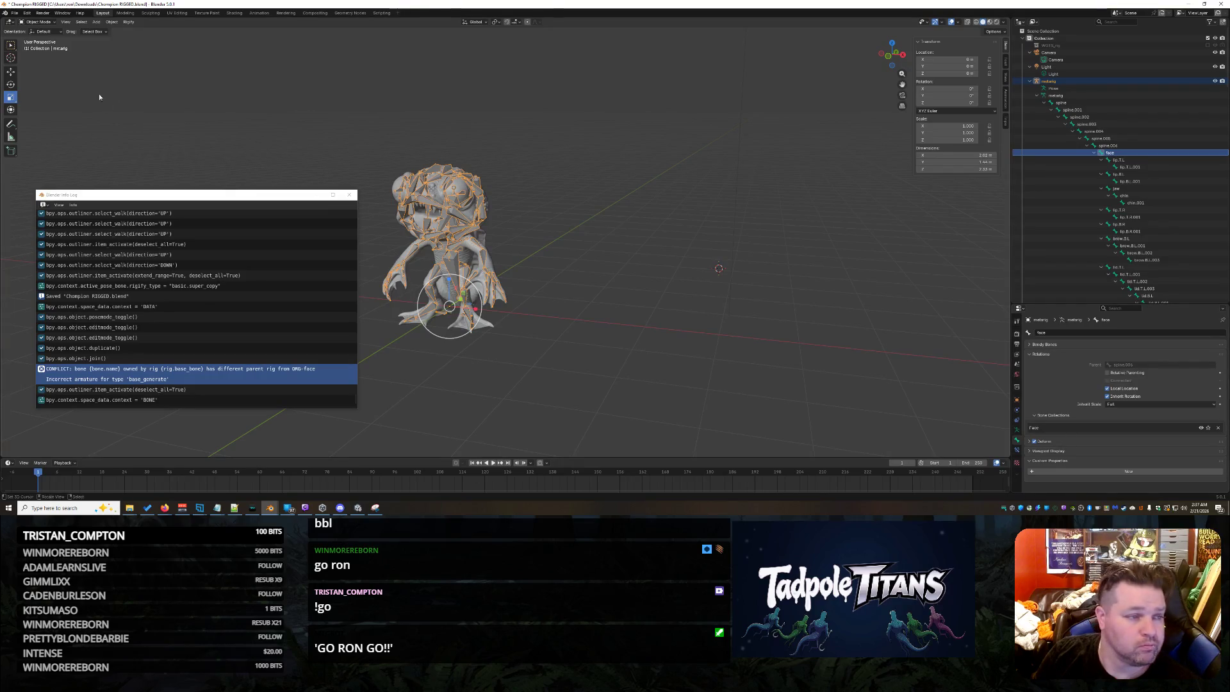
pyautogui.hotkey('ctrl', 'Tab')
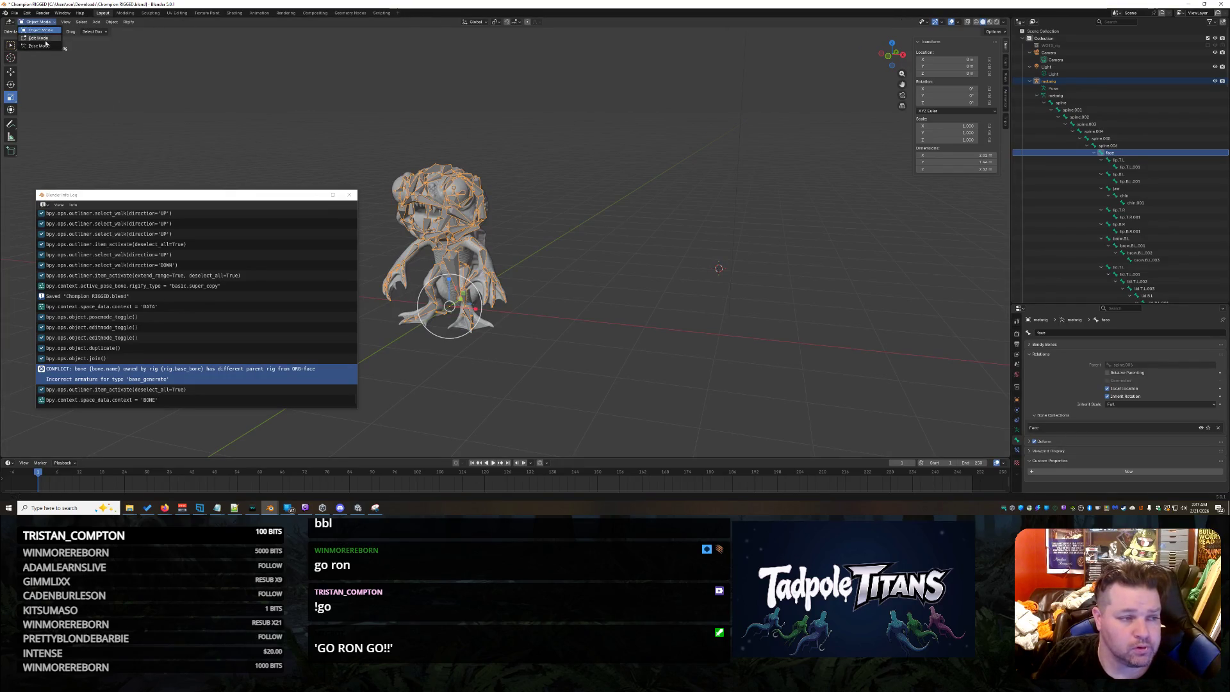
pyautogui.scroll(-8, 1071, 439)
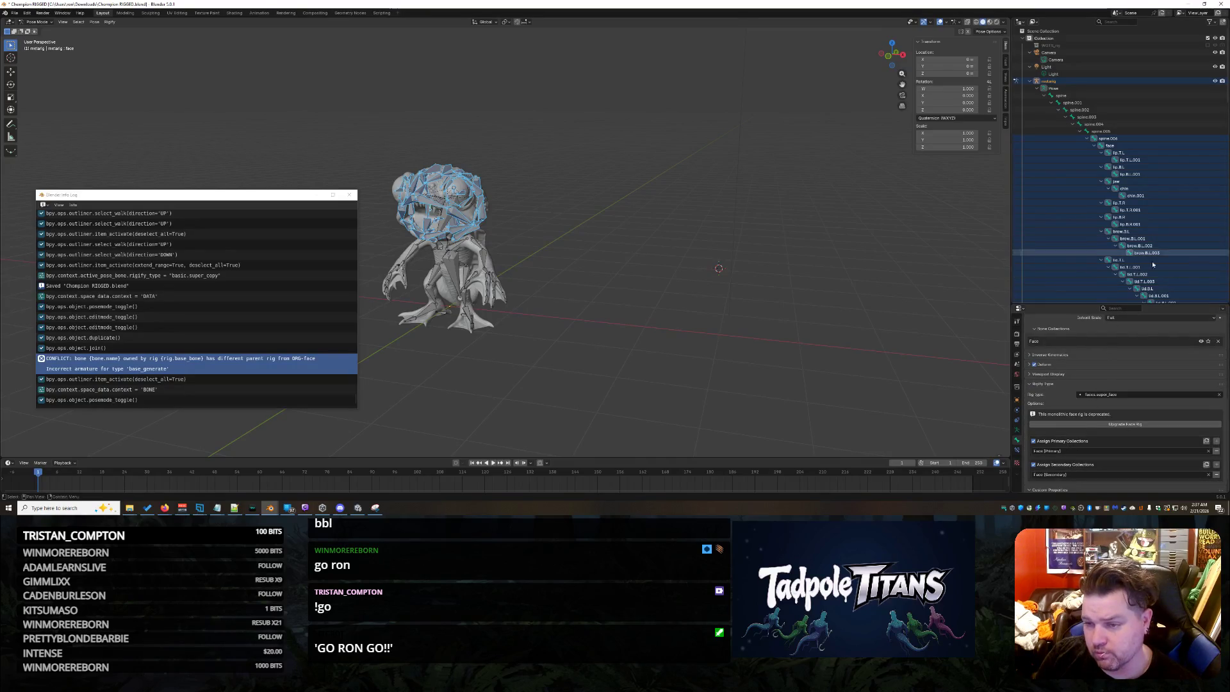
# Set the face bone's rig type to basic.super_copy and review the nearby lip and brow bones.
pyautogui.click(1131, 394)
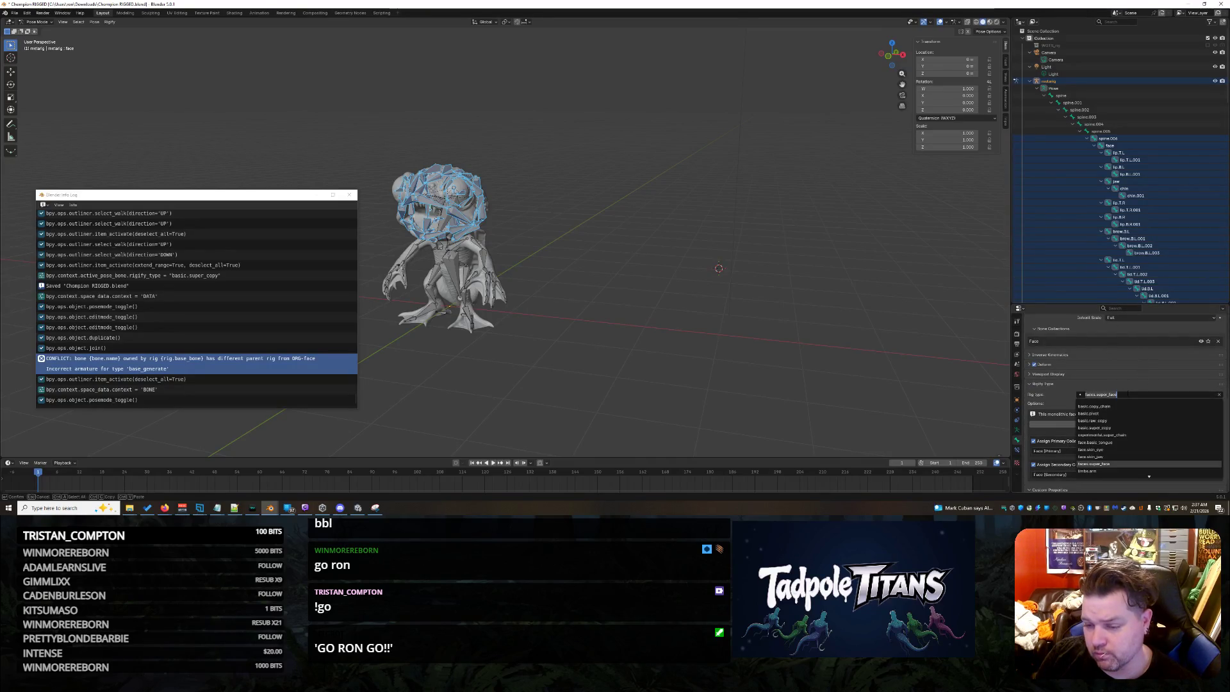
pyautogui.click(1116, 427)
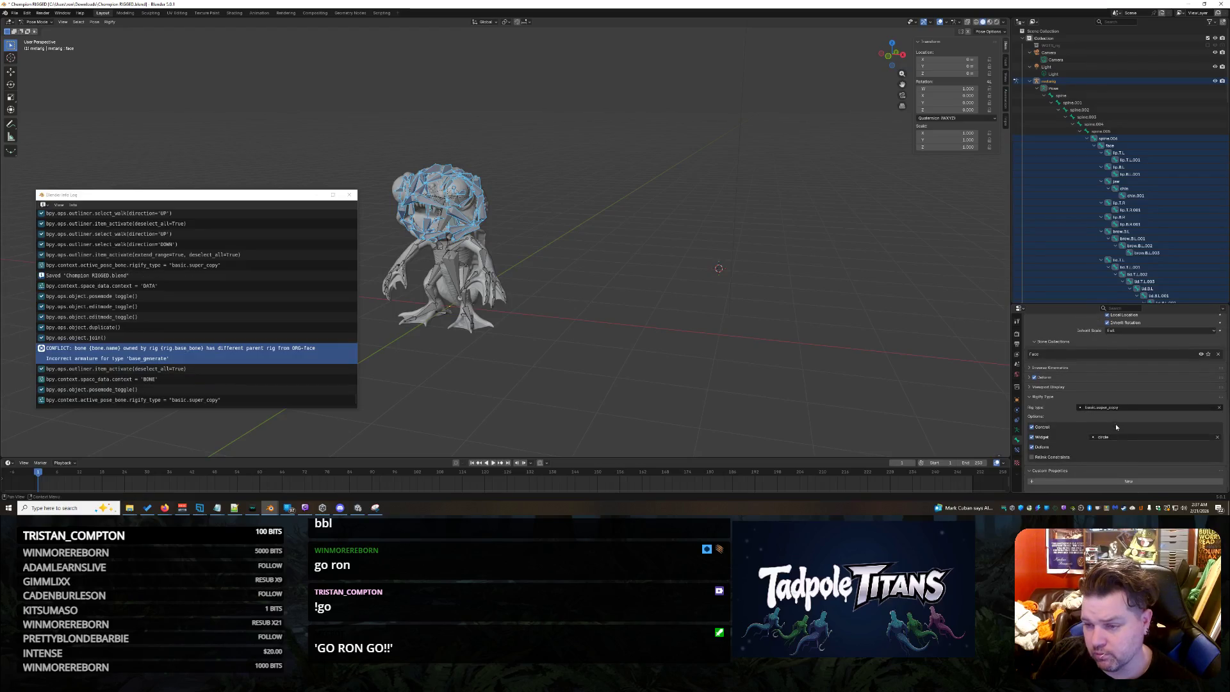
pyautogui.click(1110, 145)
pyautogui.click(1134, 196)
pyautogui.click(1130, 210)
pyautogui.click(1137, 246)
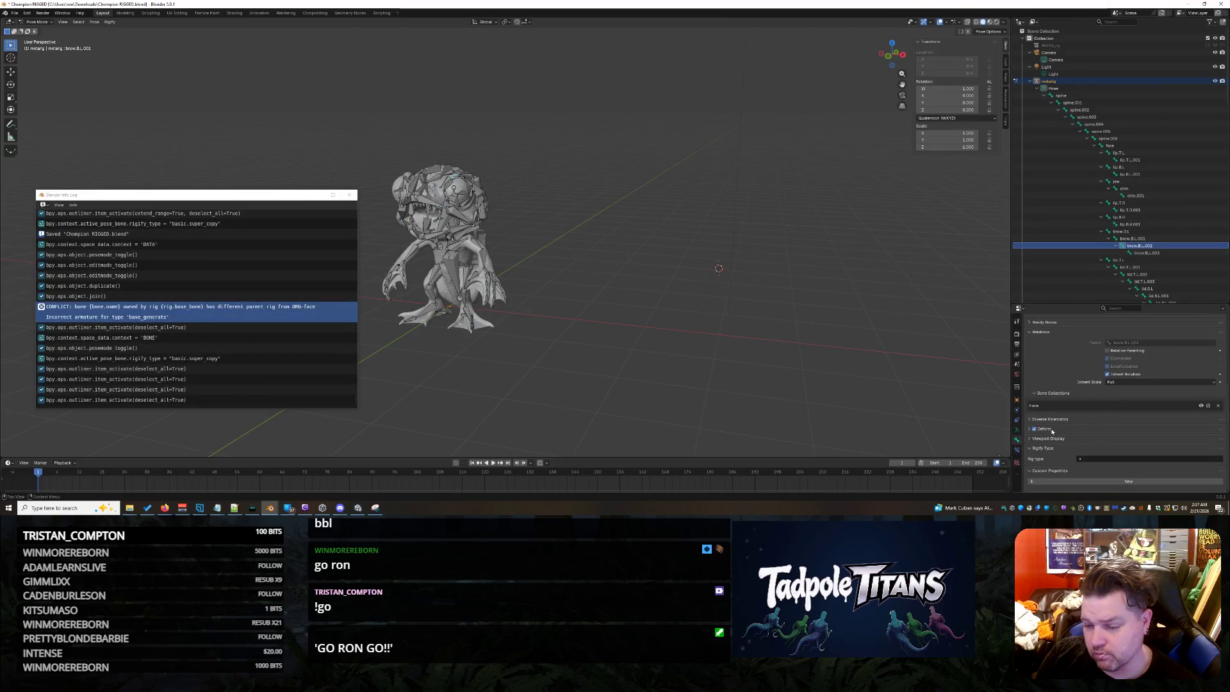
pyautogui.click(1017, 440)
pyautogui.click(1017, 449)
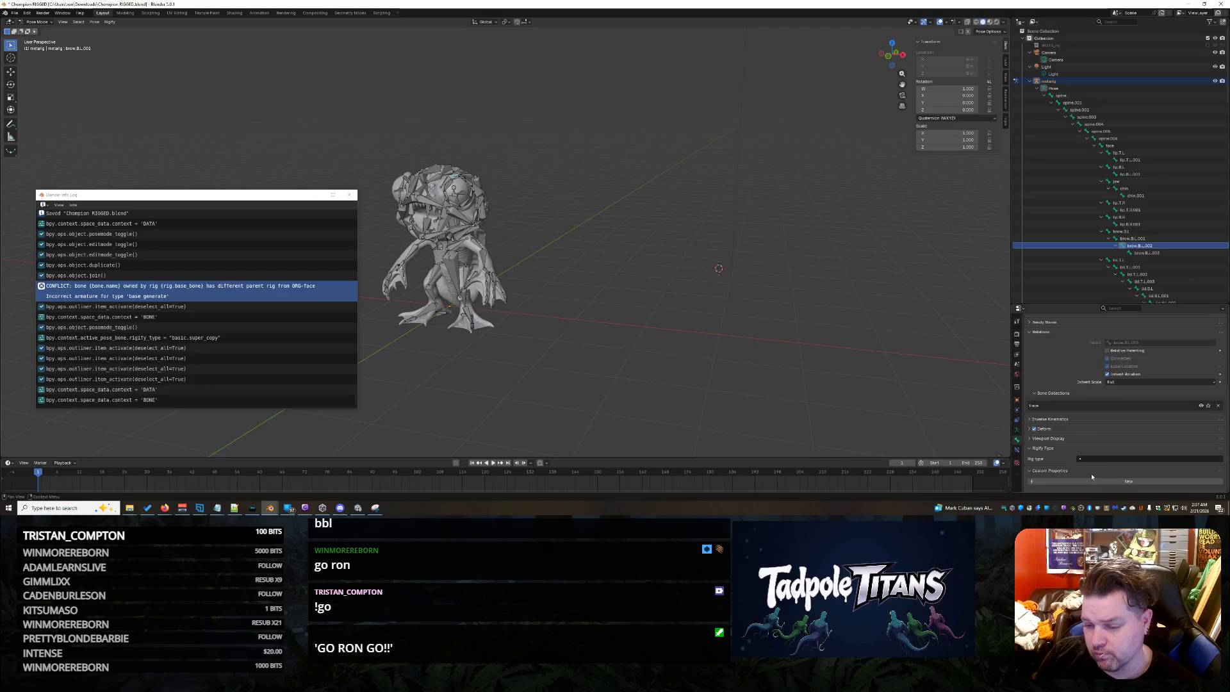
# Review the rig types of the lip, face, spine and eye.R bones.
pyautogui.click(1139, 160)
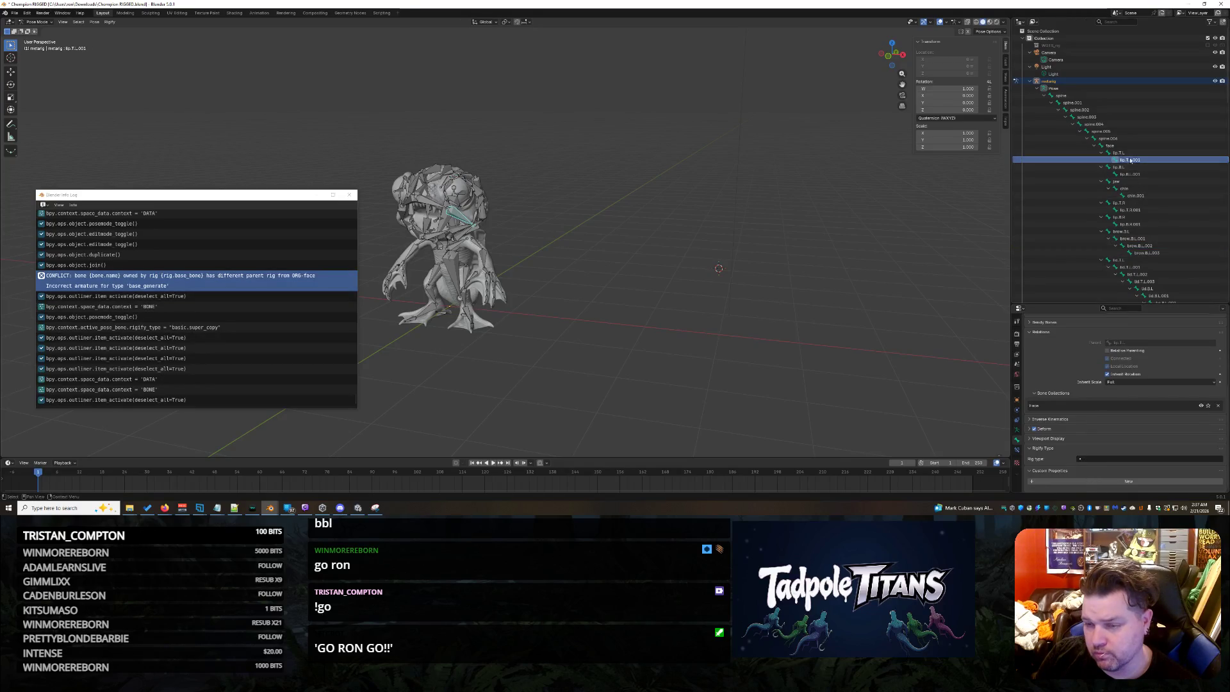
pyautogui.click(1119, 153)
pyautogui.click(1110, 145)
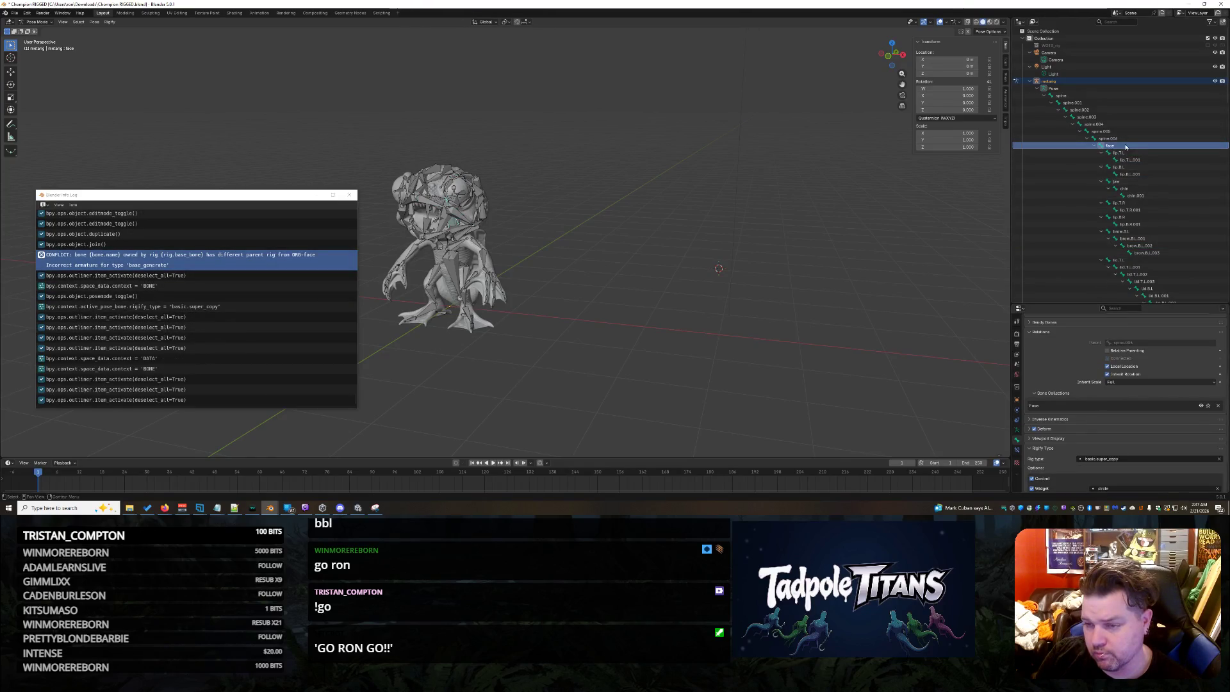
pyautogui.click(1118, 152)
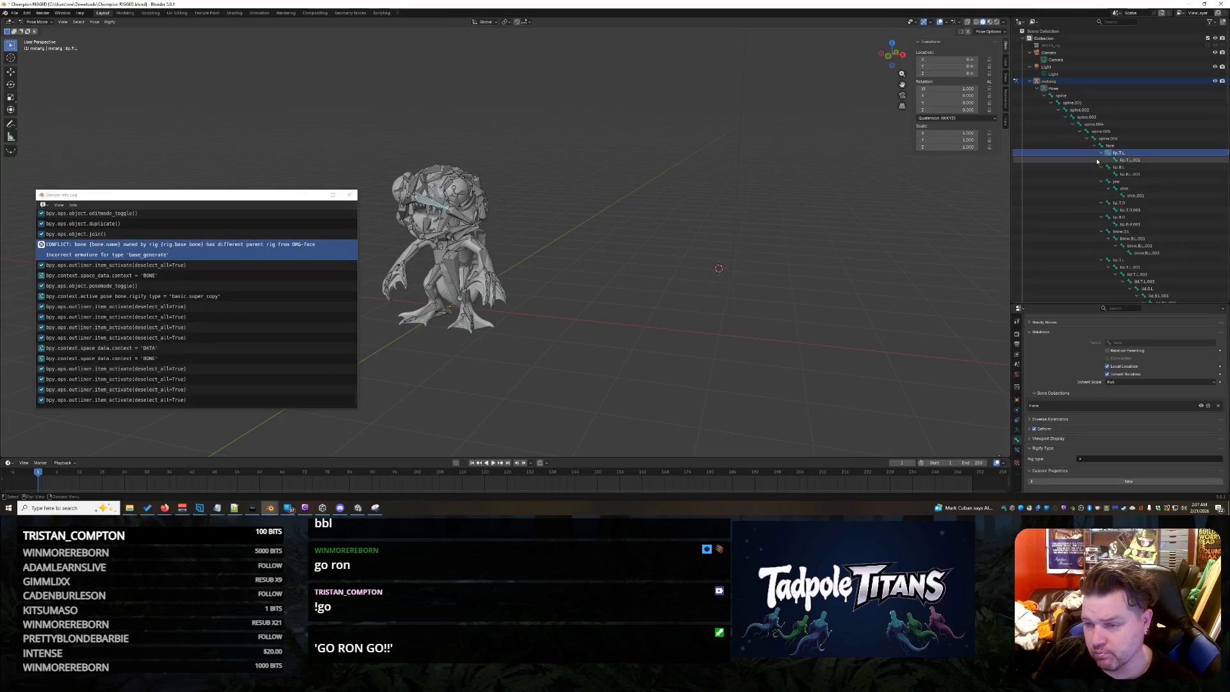
pyautogui.click(1129, 159)
pyautogui.click(1107, 139)
pyautogui.scroll(-10, 1128, 185)
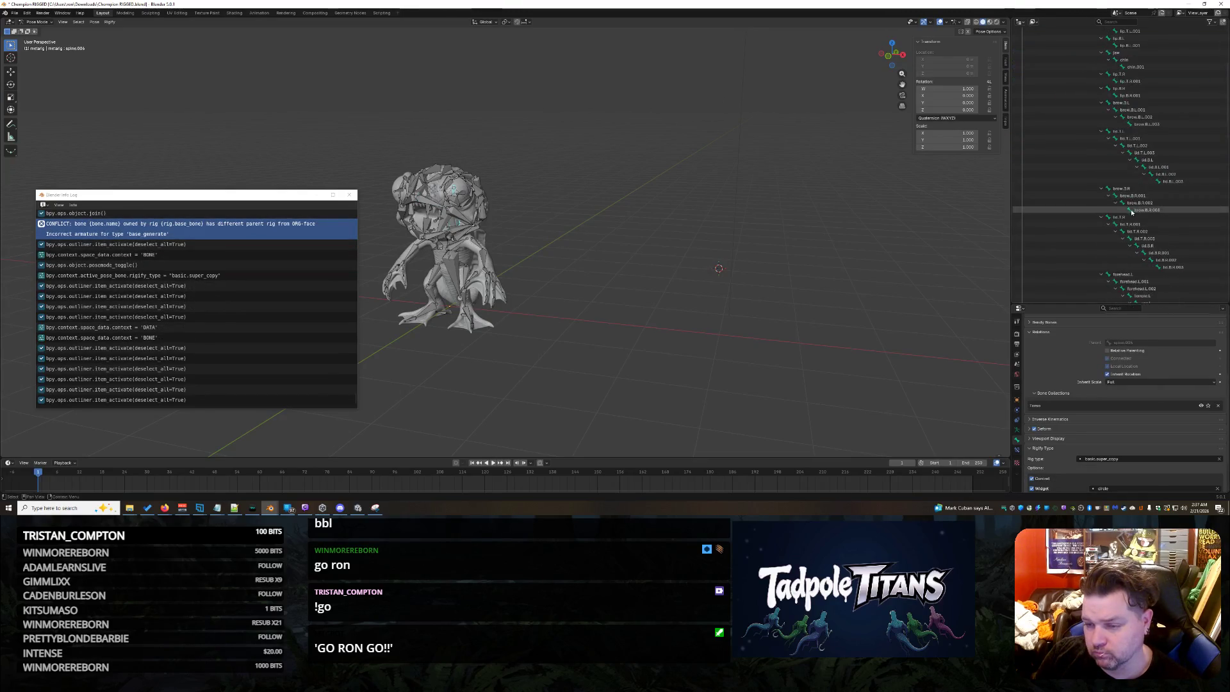
pyautogui.click(1118, 138)
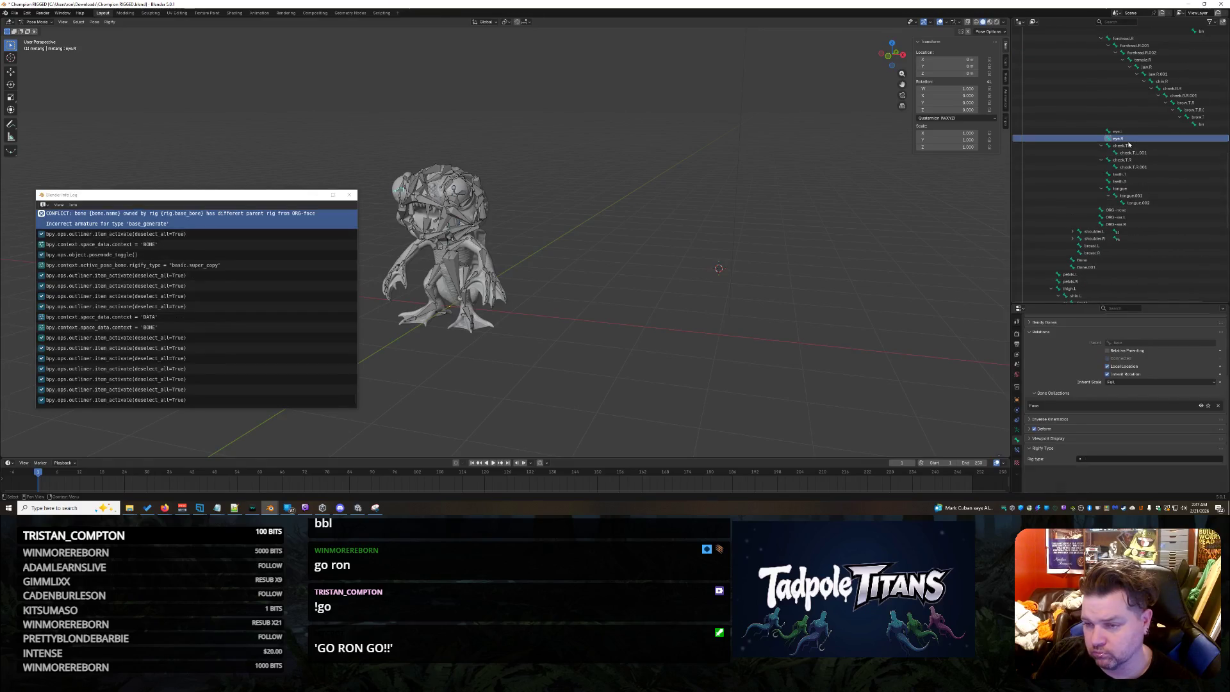
# Assign basic.super_copy to the ORG-nose and ORG-ear.L bones.
pyautogui.click(1116, 211)
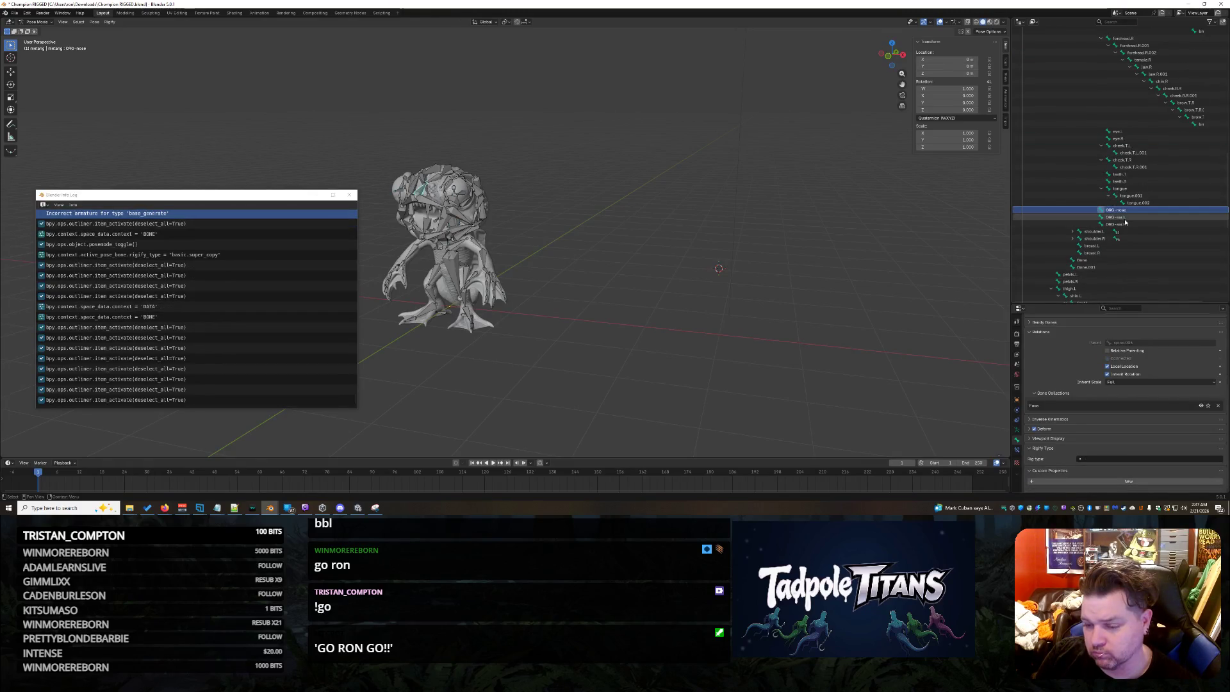
pyautogui.click(1114, 458)
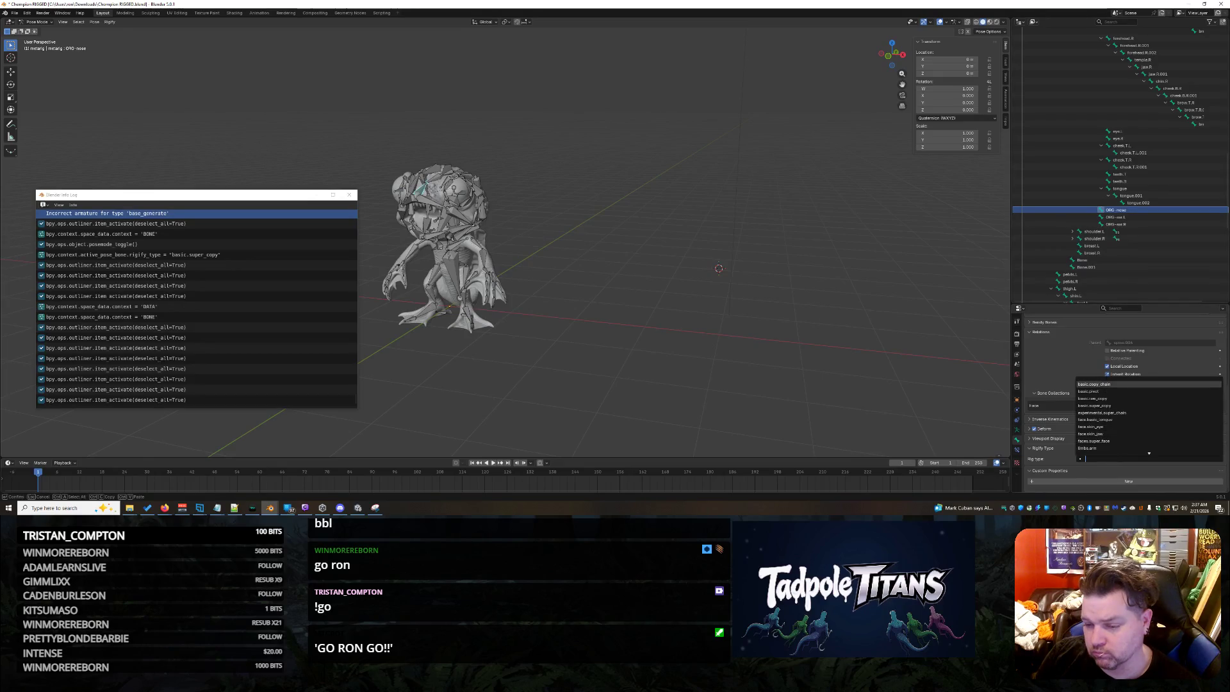
pyautogui.press('Down')
pyautogui.press('Down')
pyautogui.press('Down')
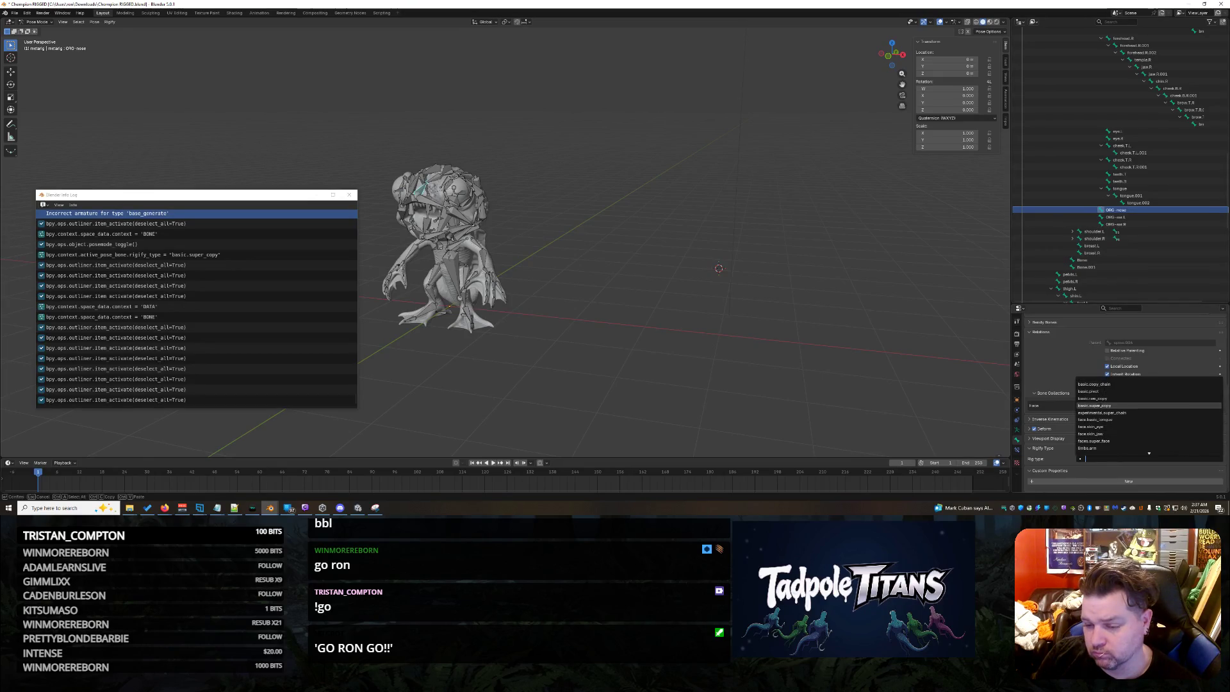
pyautogui.press('Return')
pyautogui.click(1138, 218)
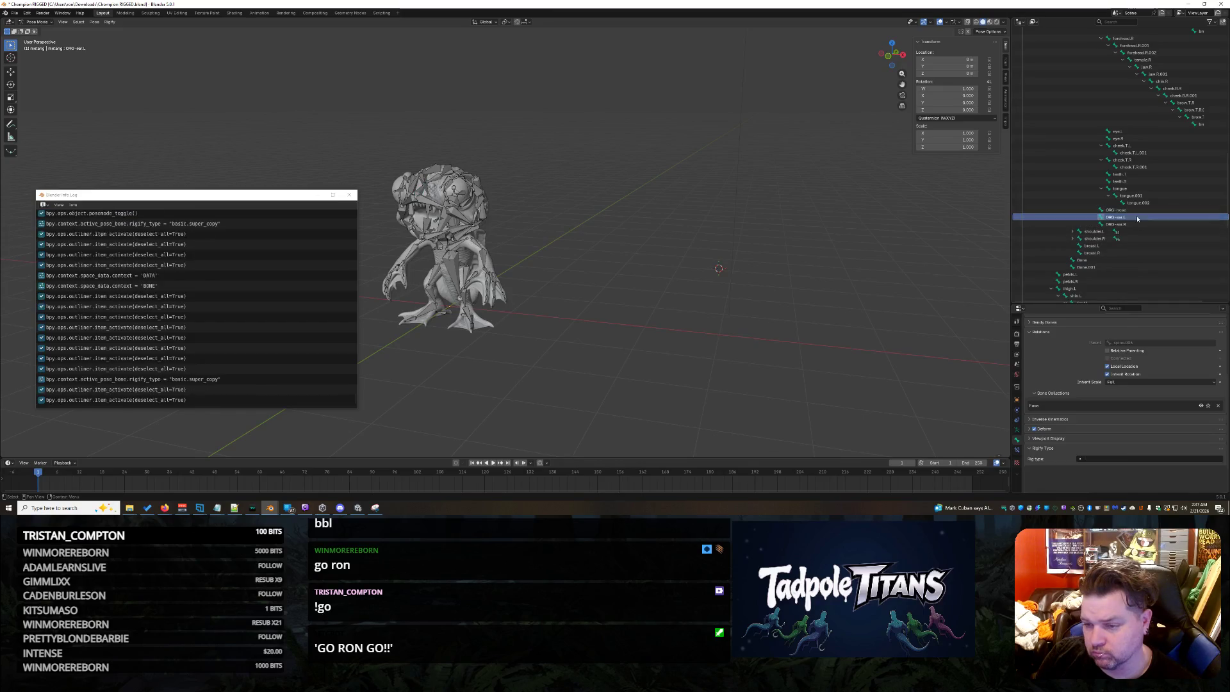
pyautogui.click(1138, 219)
pyautogui.click(1115, 459)
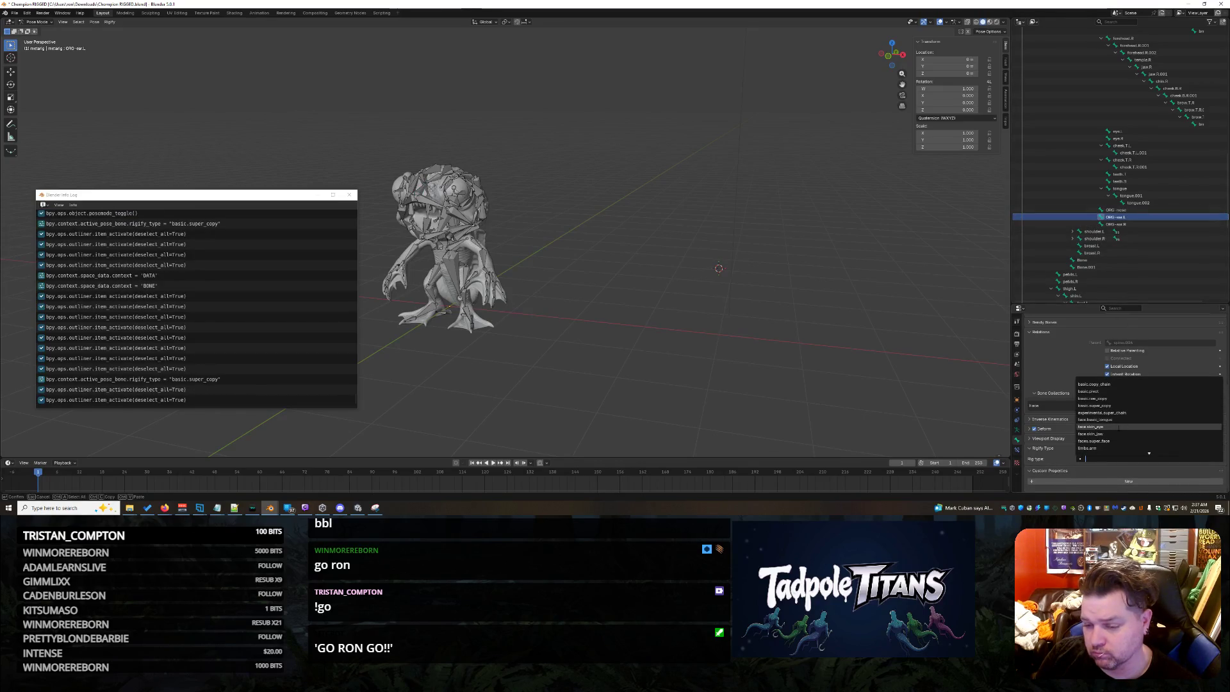
pyautogui.click(1102, 405)
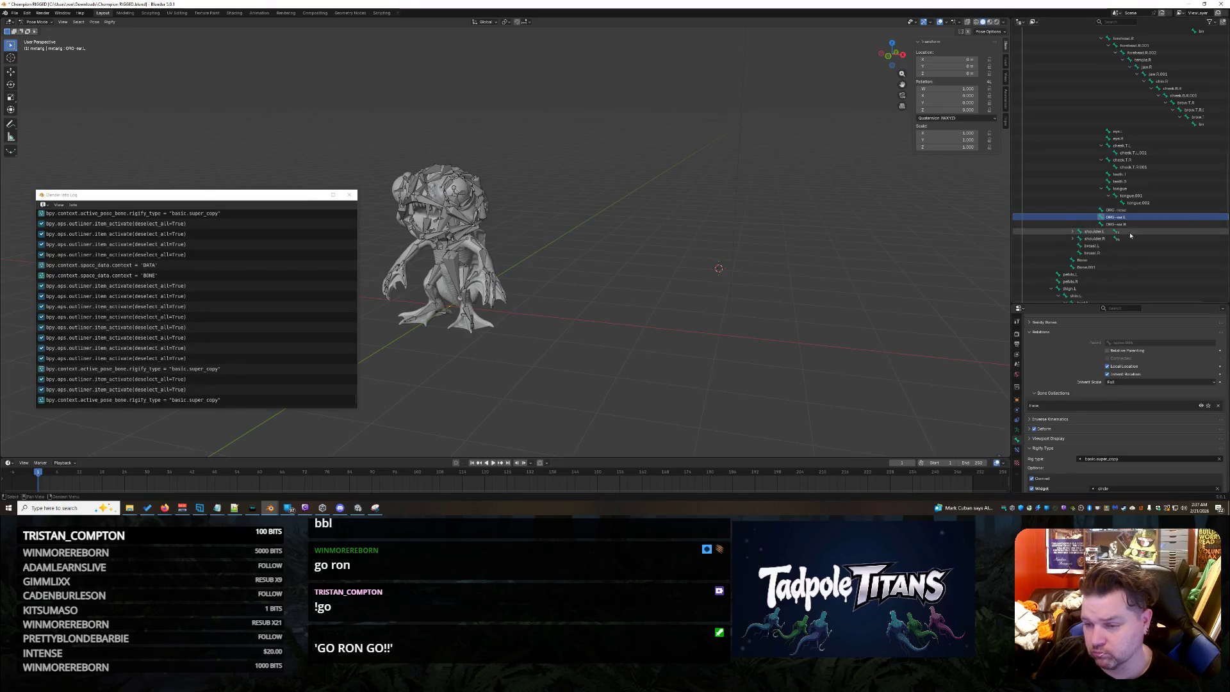
# Save Champion RIGGED.blend and close the floating info log.
pyautogui.click(1125, 224)
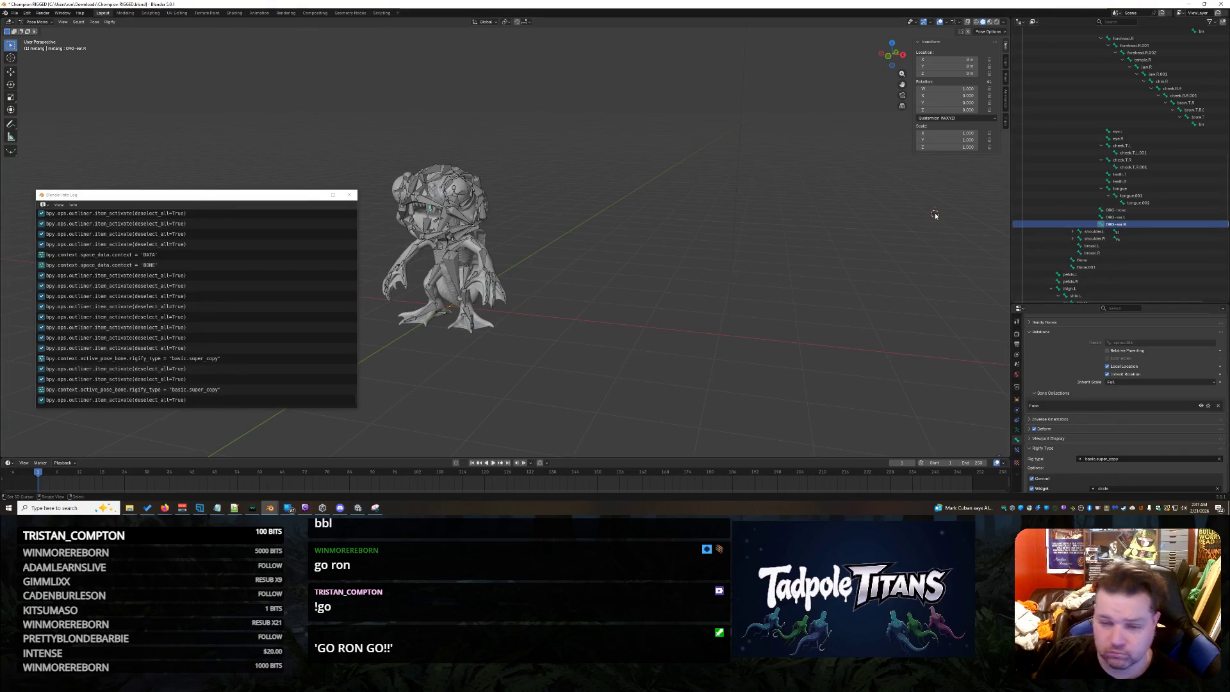
pyautogui.hotkey('ctrl', 's')
pyautogui.click(350, 195)
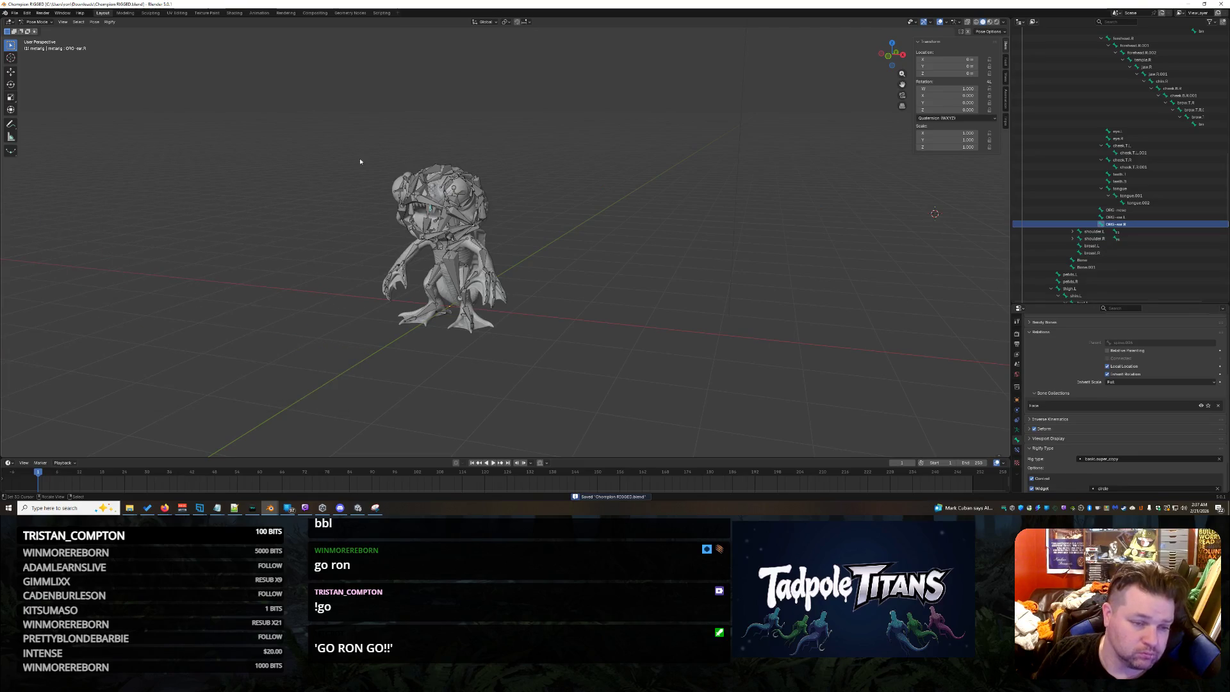
# Select thigh.R and run Generate Rig from Armature Data, which throws a Rigify exception.
pyautogui.click(1119, 174)
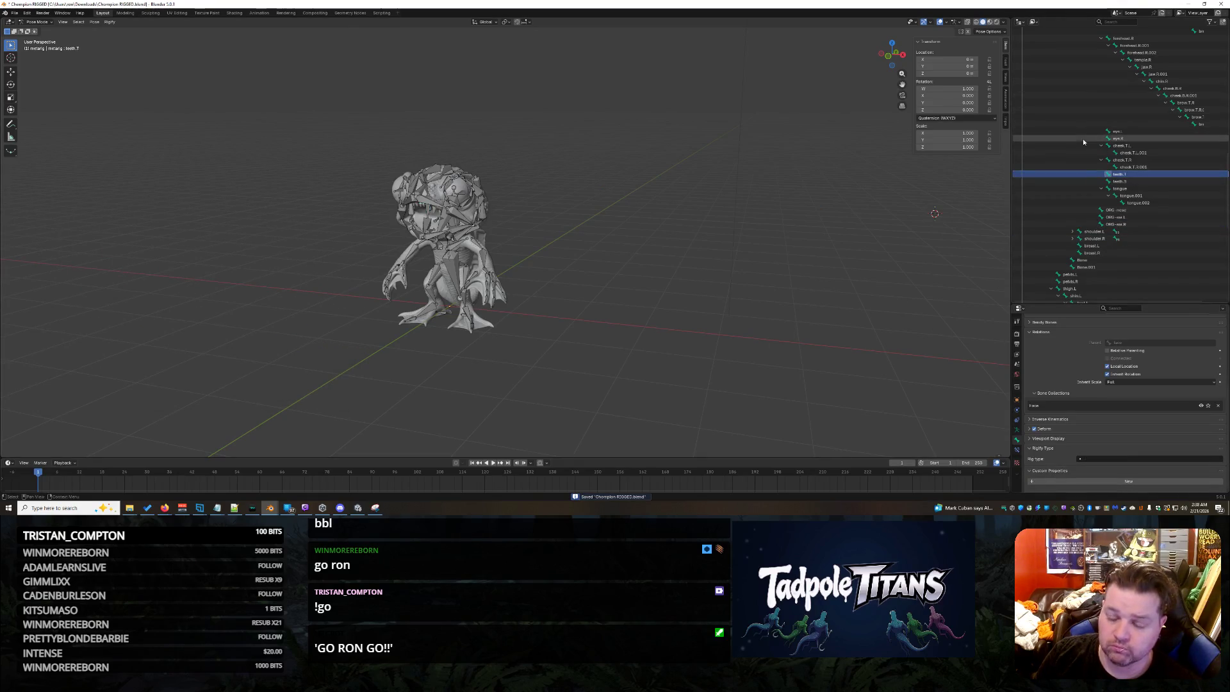
pyautogui.scroll(-5, 1080, 142)
pyautogui.scroll(-8, 1077, 146)
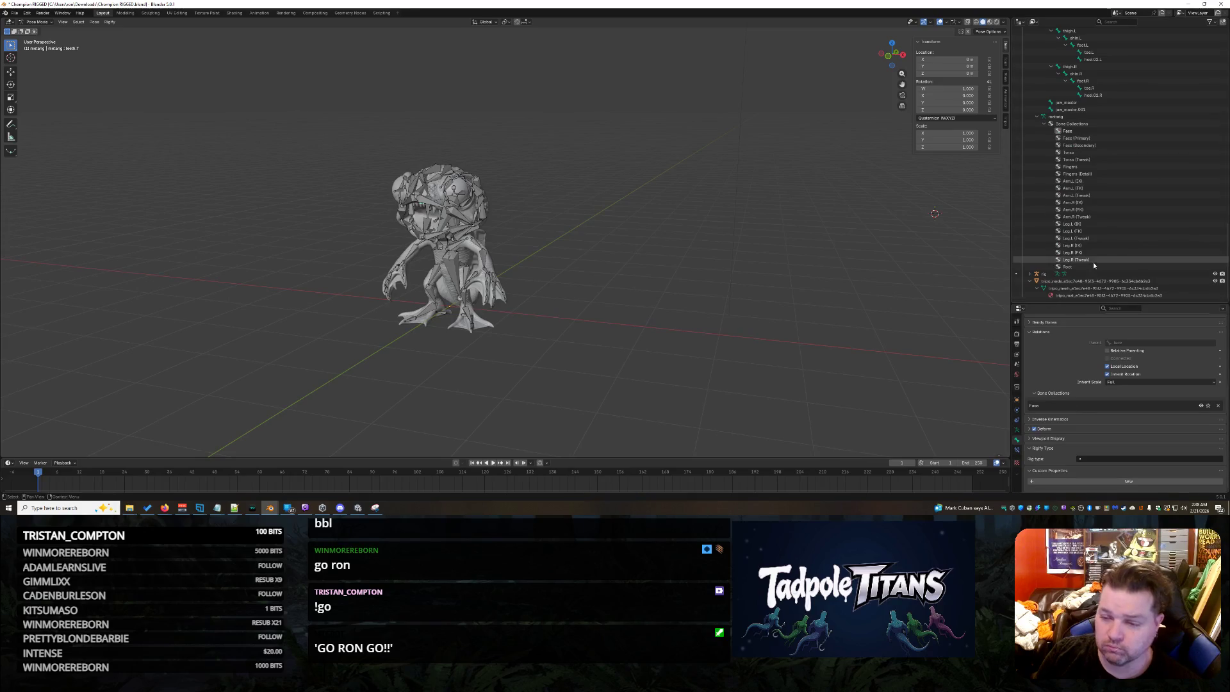
pyautogui.scroll(1, 1089, 269)
pyautogui.click(1077, 231)
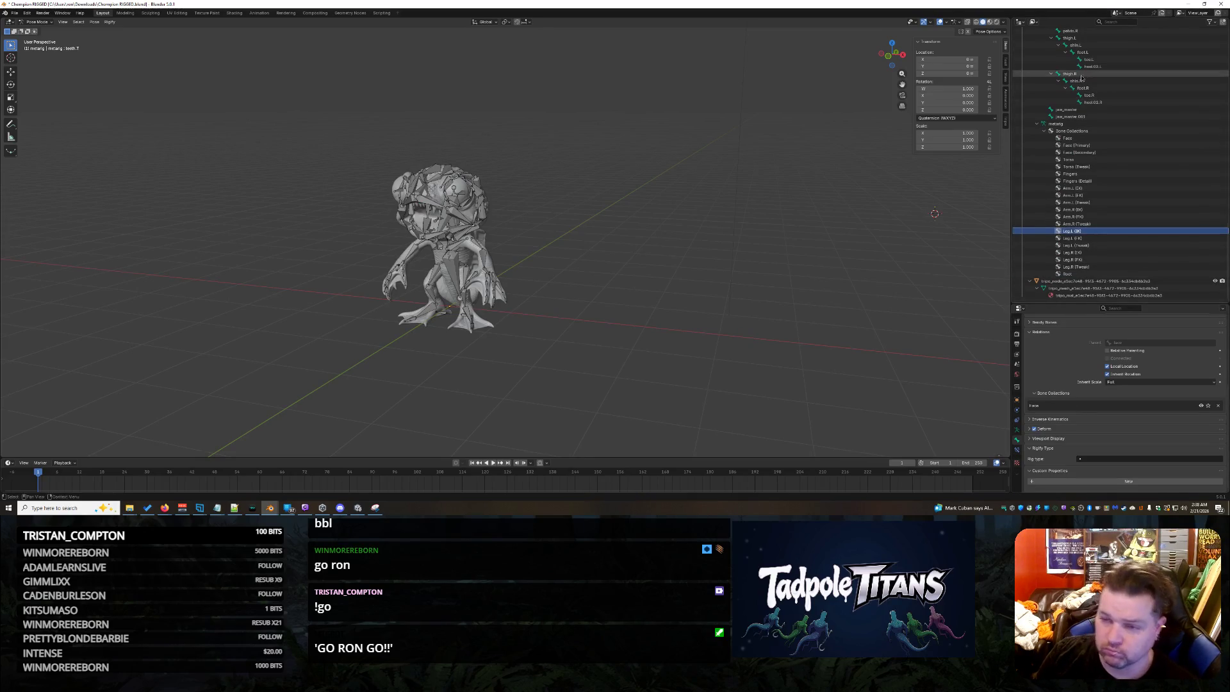
pyautogui.click(1082, 75)
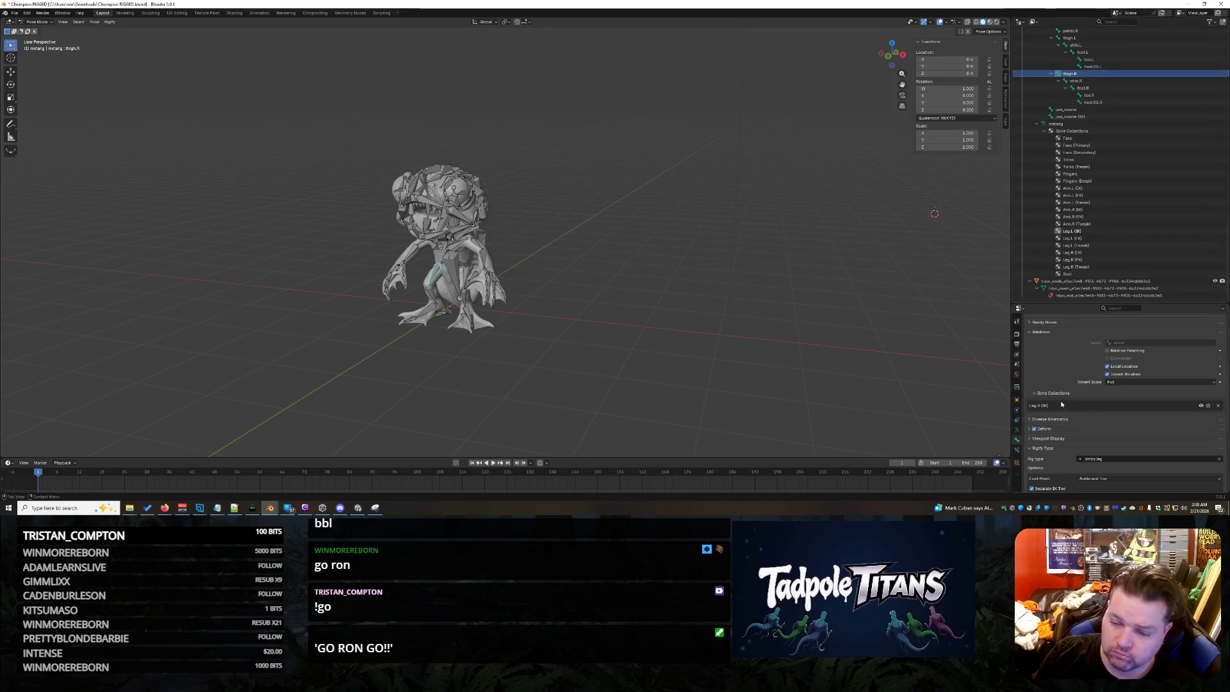
pyautogui.click(1016, 431)
pyautogui.click(1114, 441)
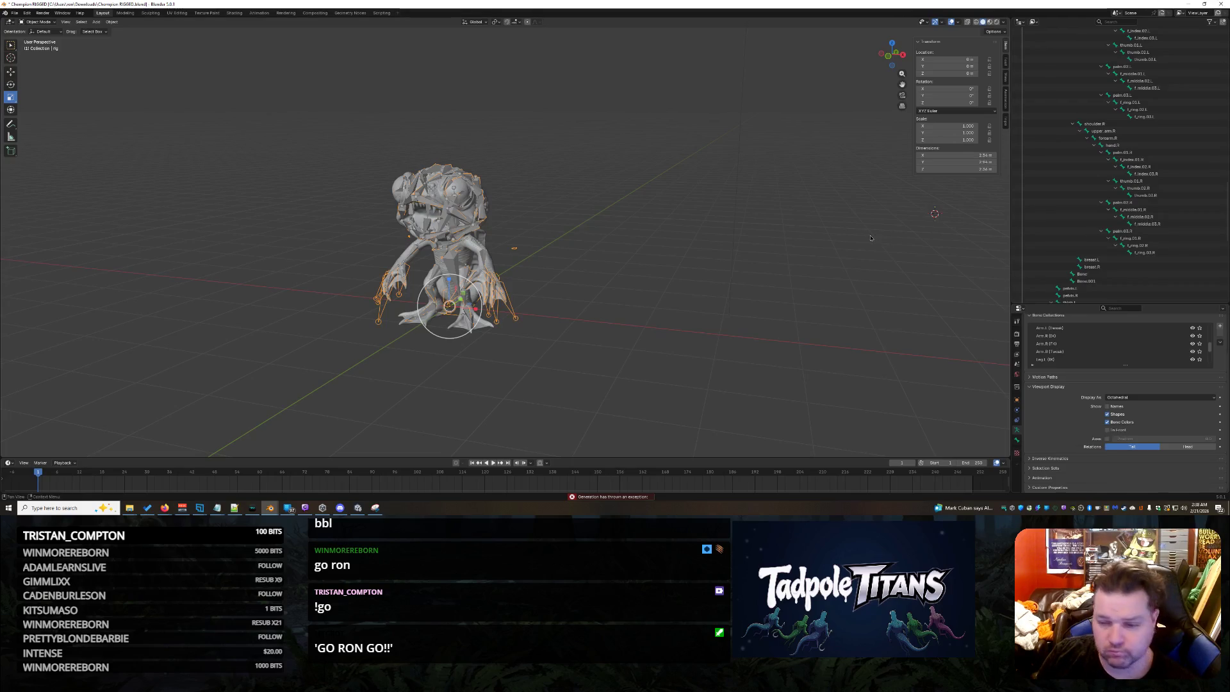
# Return the metarig to Pose Mode and show a face bone's Rigify Type settings.
pyautogui.hotkey('ctrl', 'Tab')
pyautogui.scroll(5, 1179, 183)
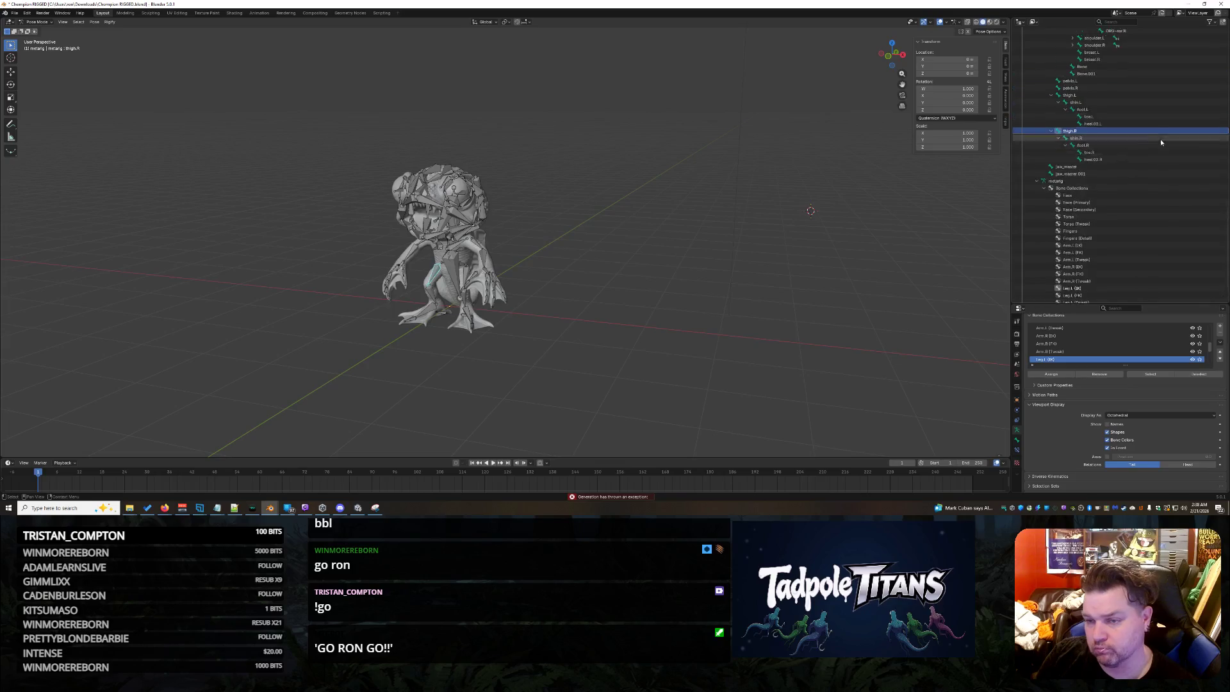
pyautogui.scroll(10, 1167, 173)
pyautogui.click(1111, 146)
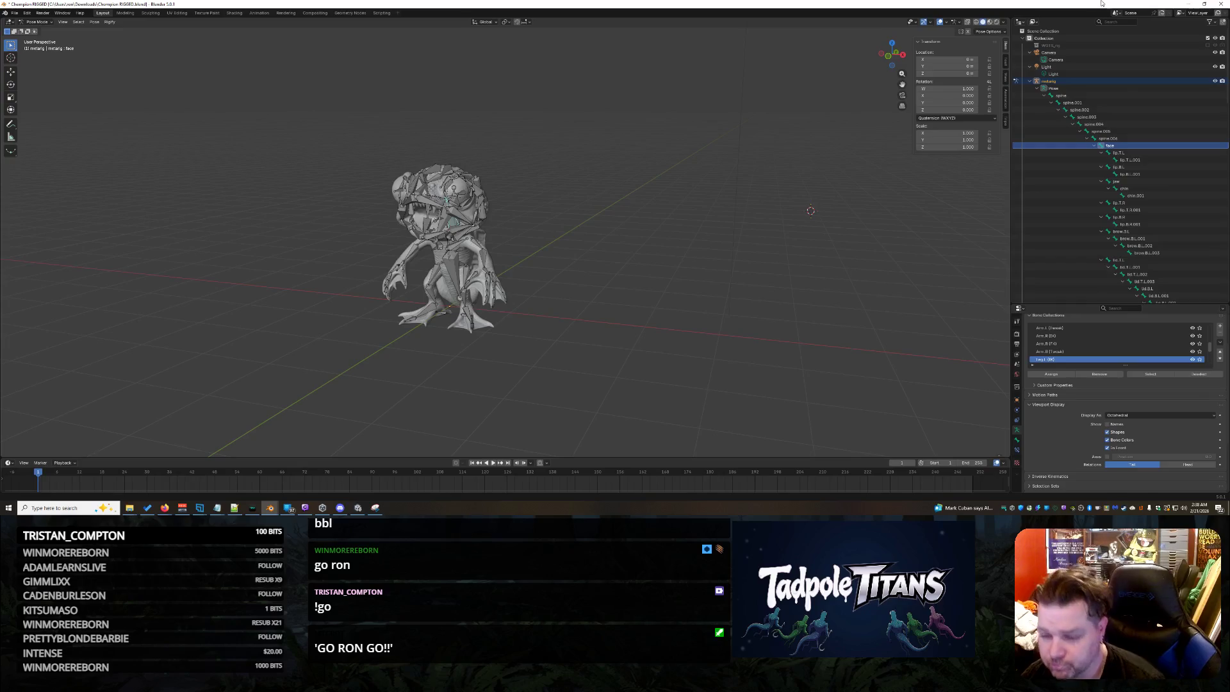
pyautogui.click(1016, 441)
pyautogui.scroll(-5, 1089, 460)
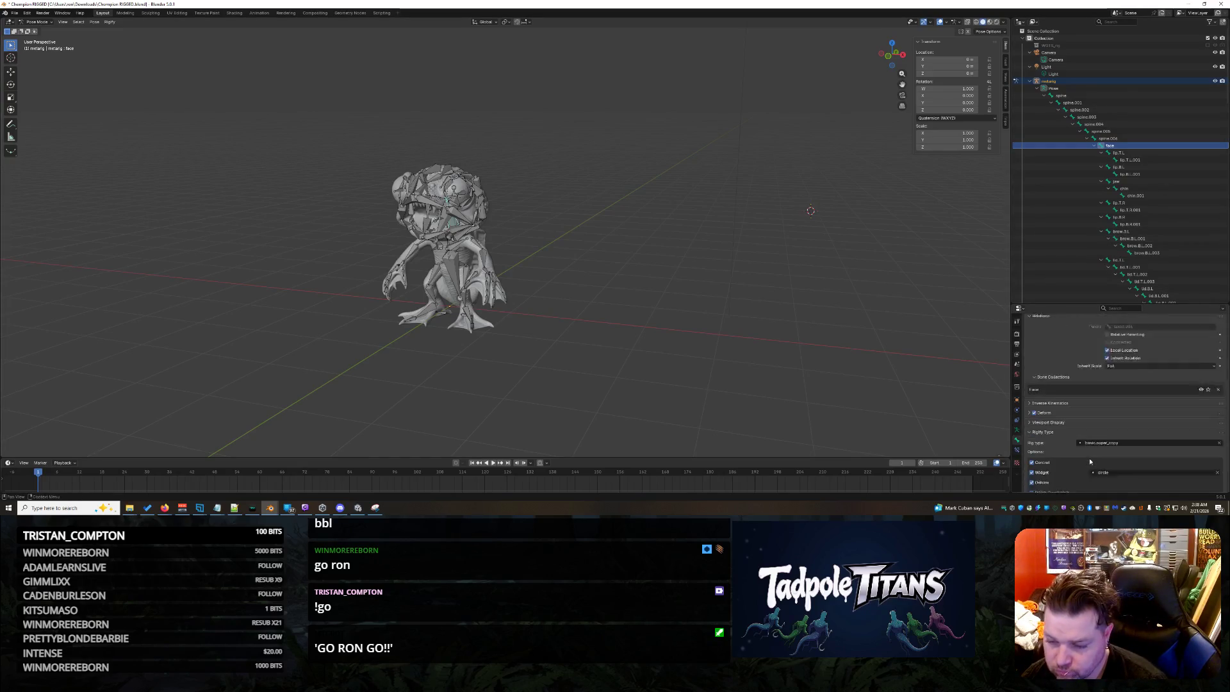
# Step through spine.005, spine.006, the lip, eyelid, chin and ear bones checking their rig types.
pyautogui.click(1121, 138)
pyautogui.click(1121, 132)
pyautogui.click(1123, 139)
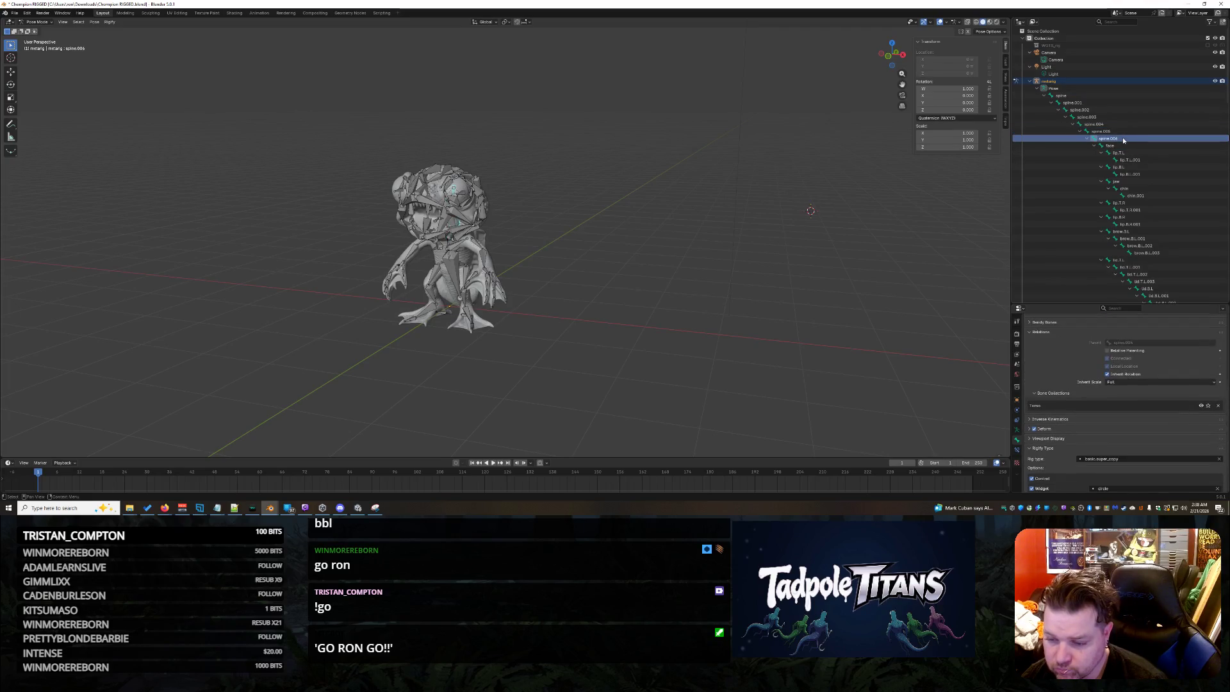
pyautogui.press('Down')
pyautogui.press('Down')
pyautogui.press('Down')
pyautogui.press('Up')
pyautogui.click(1130, 146)
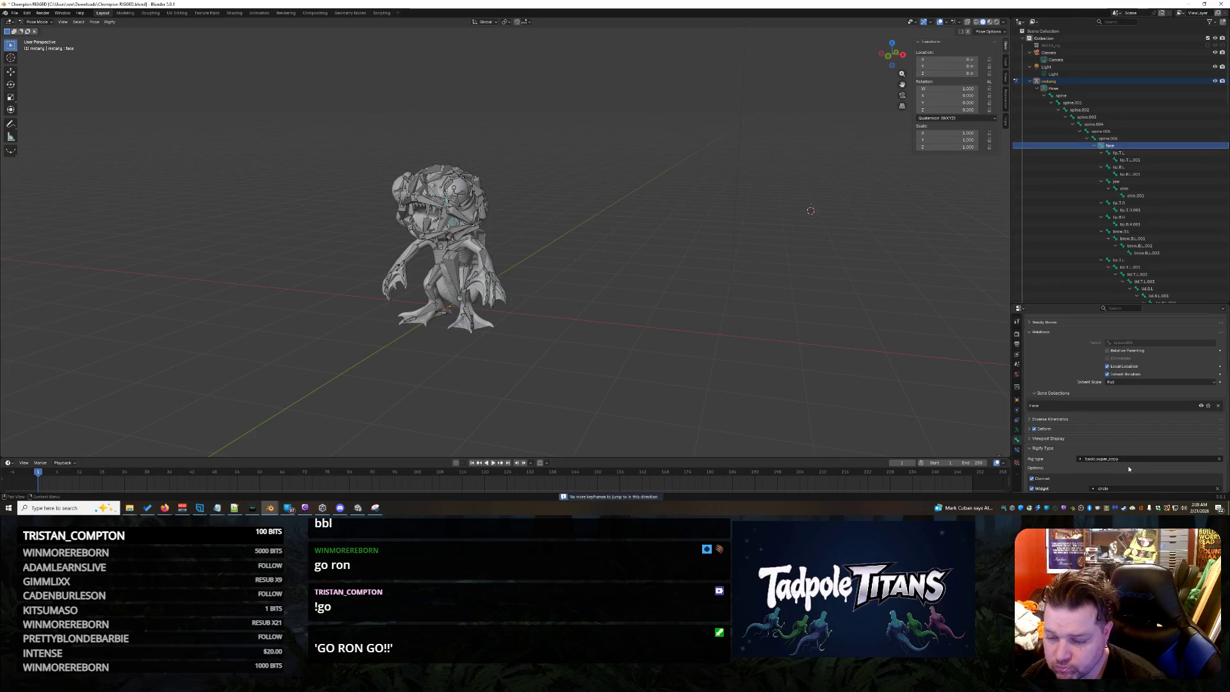
pyautogui.click(1150, 154)
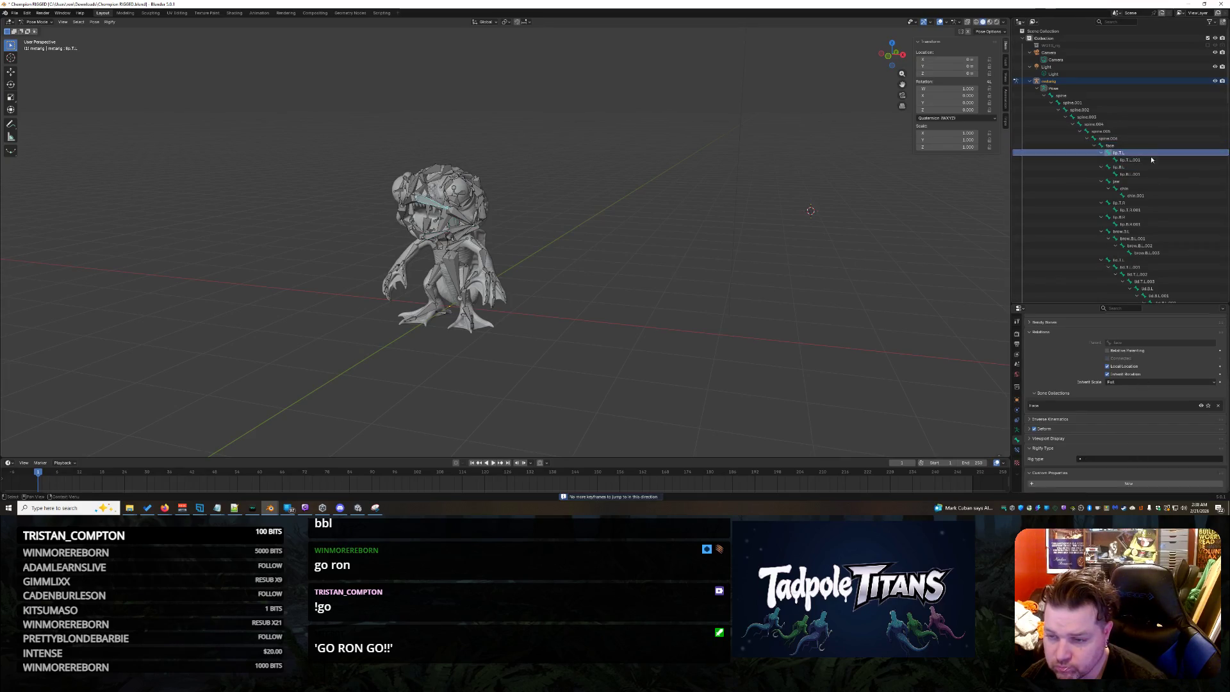
pyautogui.press('Down')
pyautogui.press('Down')
pyautogui.press('Down')
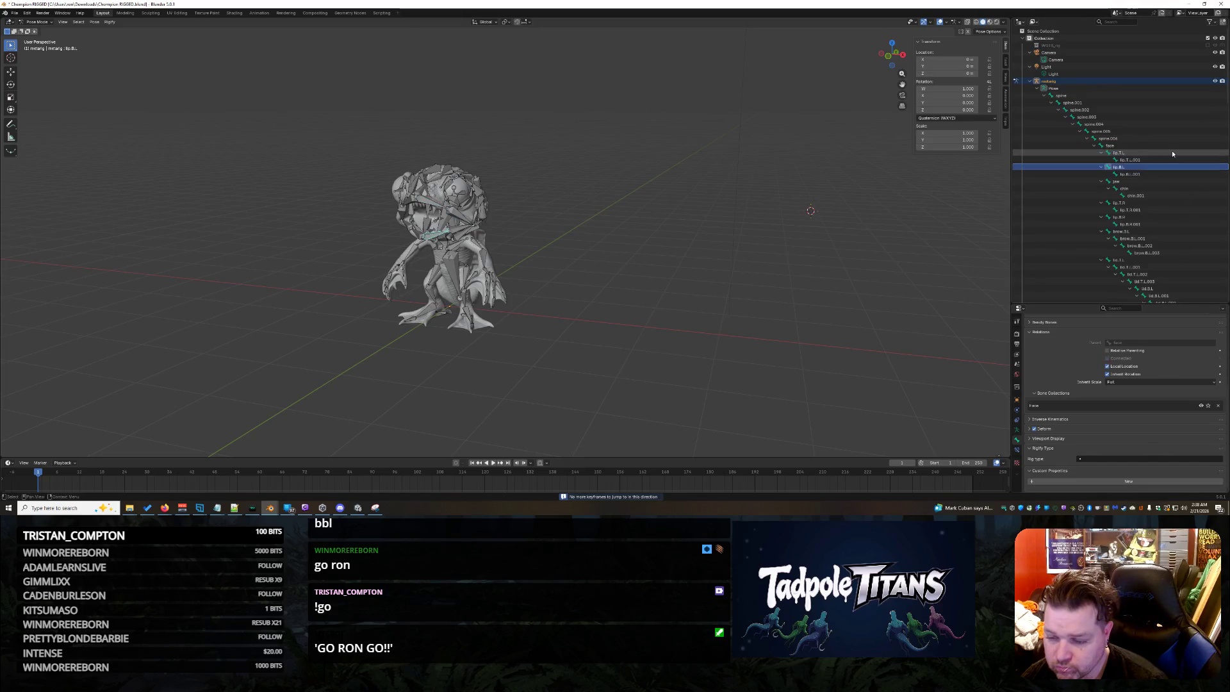
pyautogui.press('Down')
pyautogui.press('Down')
pyautogui.press('Down')
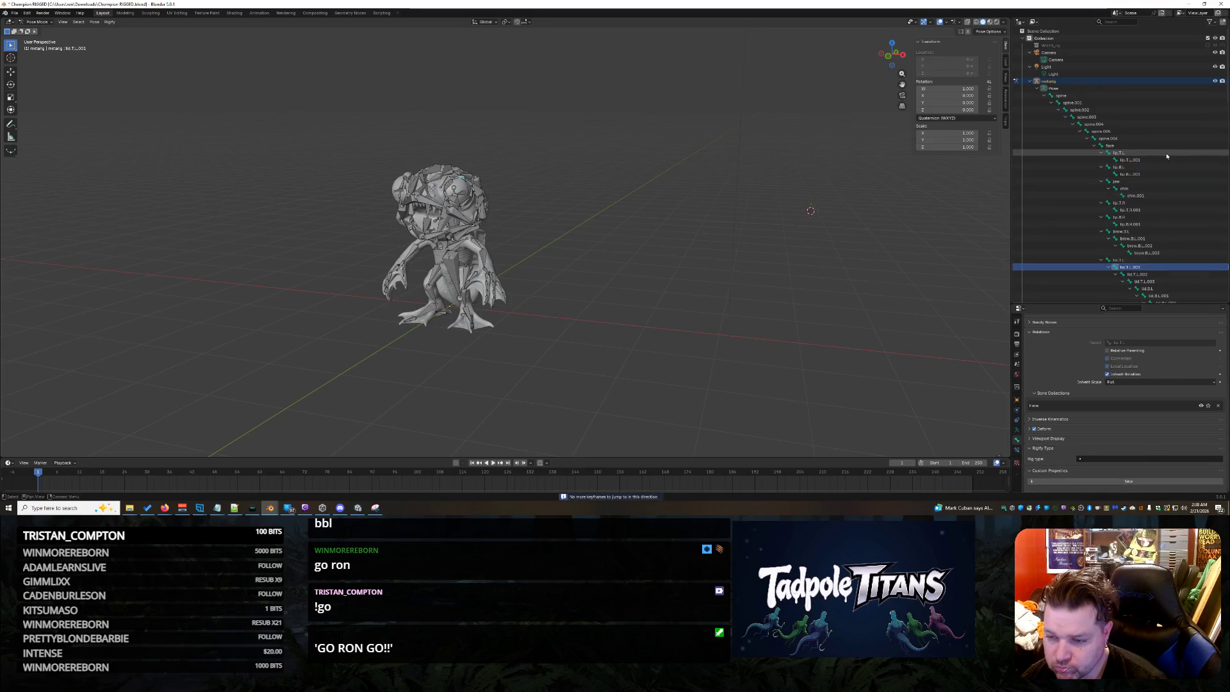
pyautogui.press('Down')
pyautogui.press('Down')
pyautogui.press('Down')
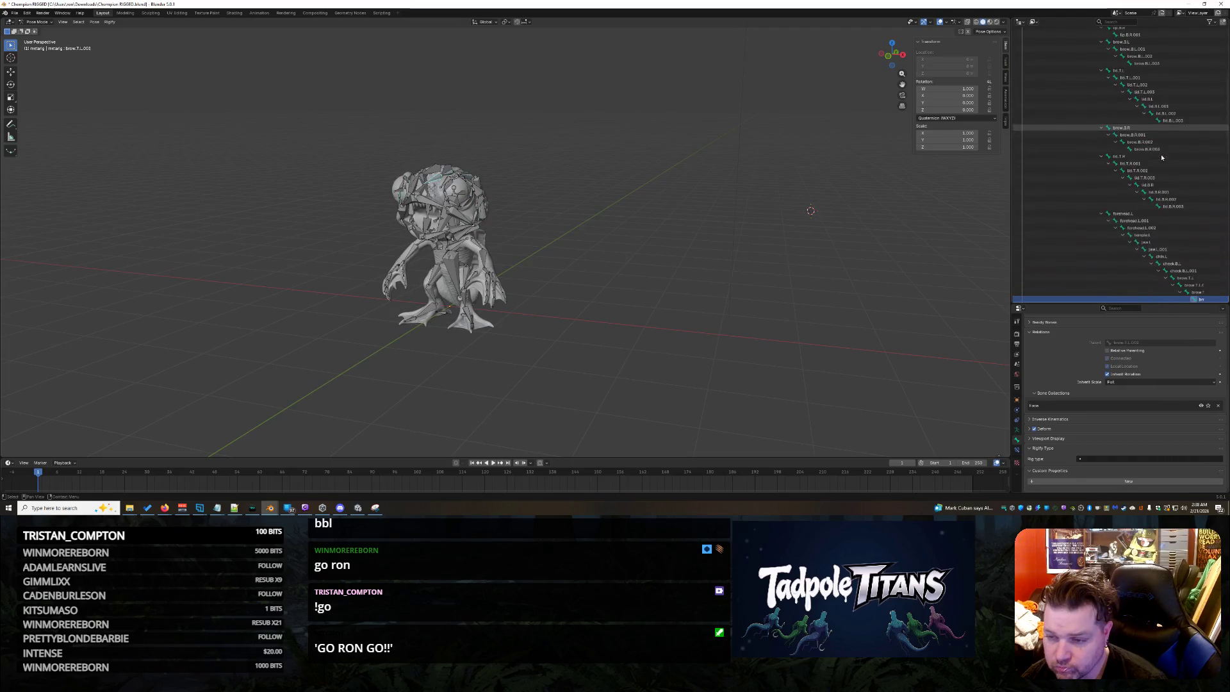
pyautogui.press('Down')
pyautogui.press('Down')
pyautogui.press('Down')
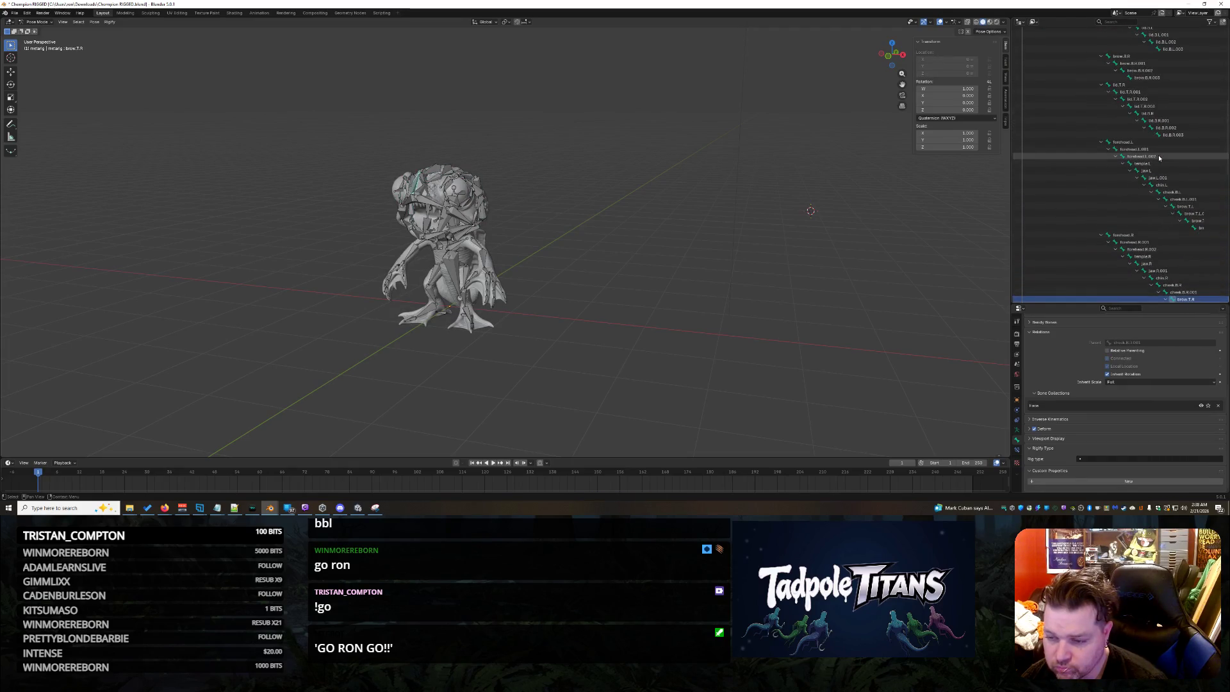
# Move up to the tongue bone and browse its empty Rigify rig type list.
pyautogui.press('Up')
pyautogui.press('Up')
pyautogui.press('Up')
pyautogui.press('Down')
pyautogui.press('Down')
pyautogui.press('Down')
pyautogui.press('Down')
pyautogui.press('Down')
pyautogui.press('Down')
pyautogui.press('Up')
pyautogui.press('Up')
pyautogui.press('Up')
pyautogui.press('Up')
pyautogui.press('Up')
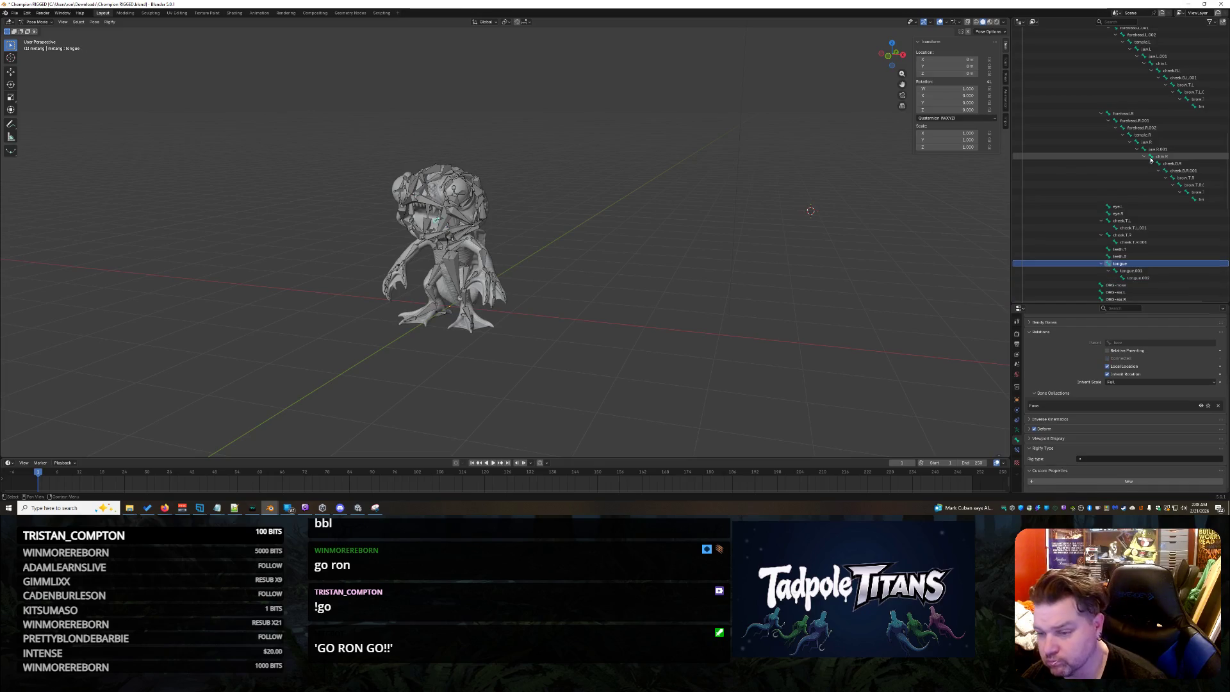
pyautogui.click(1120, 459)
pyautogui.press('Up')
pyautogui.press('Up')
pyautogui.press('Up')
pyautogui.press('Down')
pyautogui.press('Down')
pyautogui.press('Down')
pyautogui.press('Up')
pyautogui.press('Up')
pyautogui.press('Up')
pyautogui.press('Up')
pyautogui.press('Up')
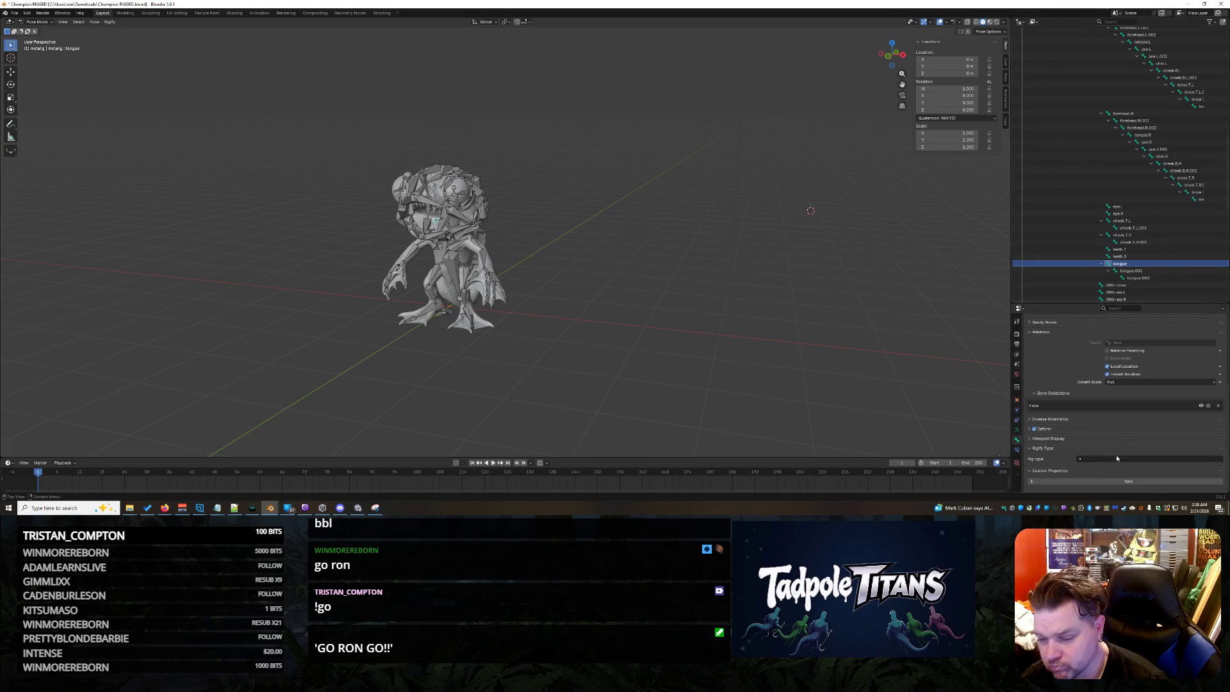
# Assign basic.super_copy to the tongue and cheek.T.L bones.
pyautogui.click(1113, 462)
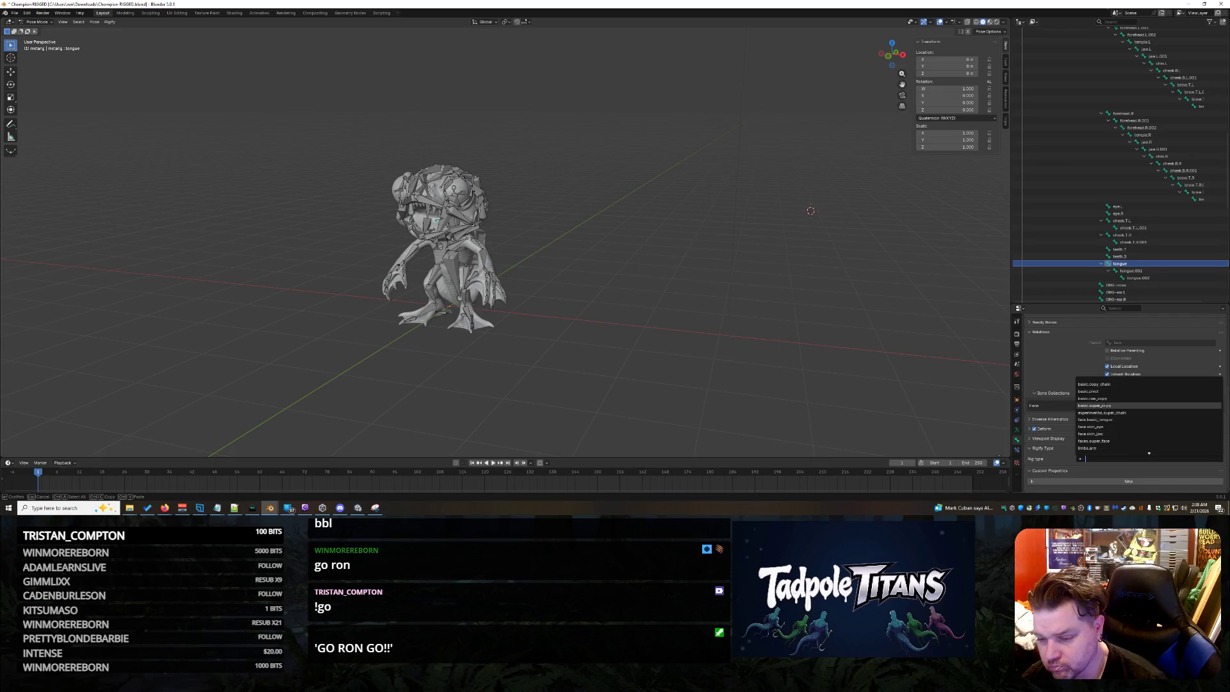
pyautogui.click(1115, 398)
pyautogui.click(1122, 235)
pyautogui.click(1113, 459)
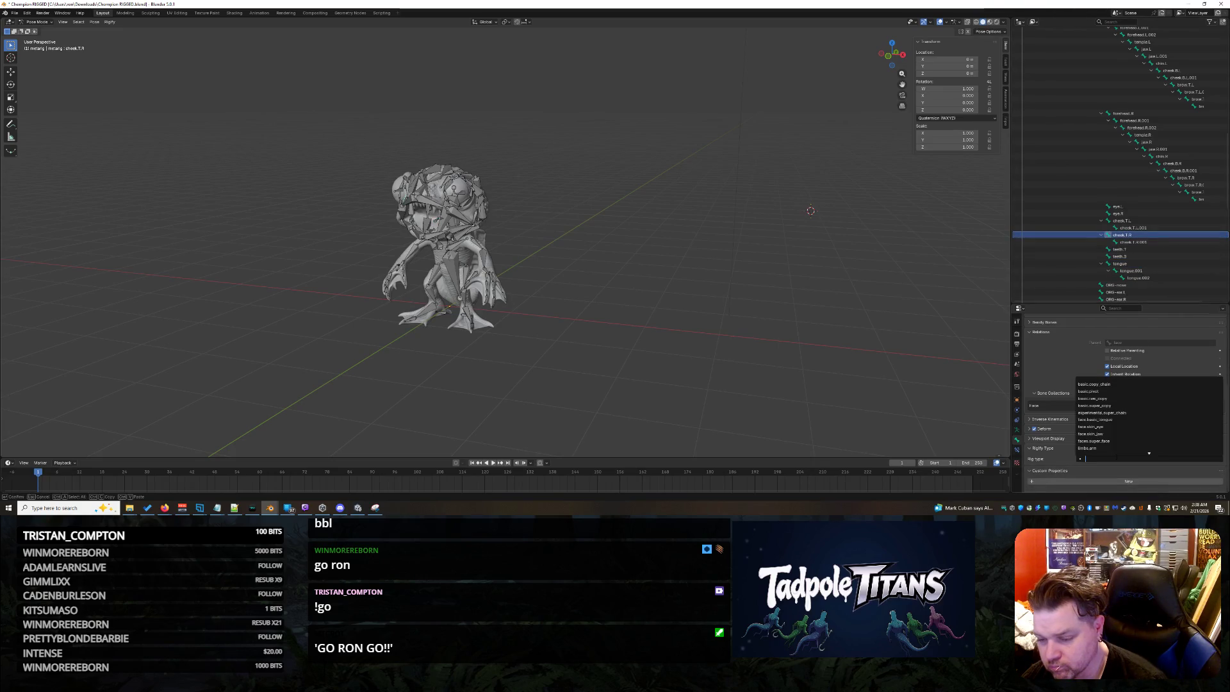
pyautogui.click(1125, 221)
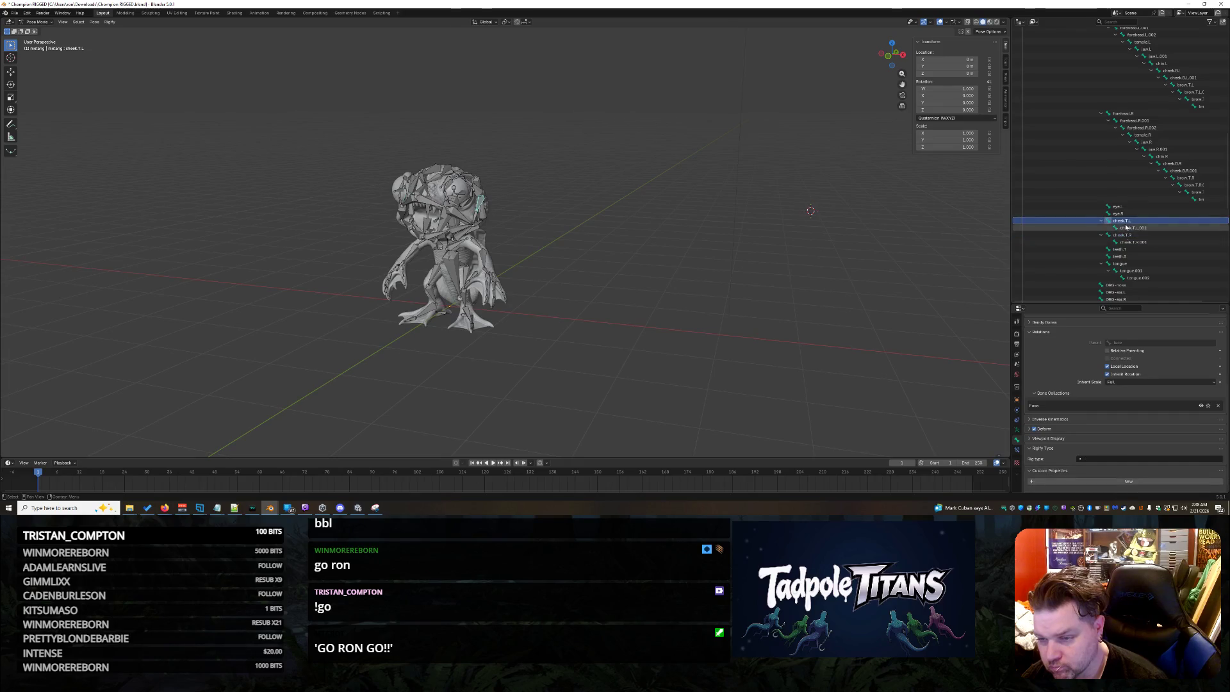
pyautogui.click(1131, 458)
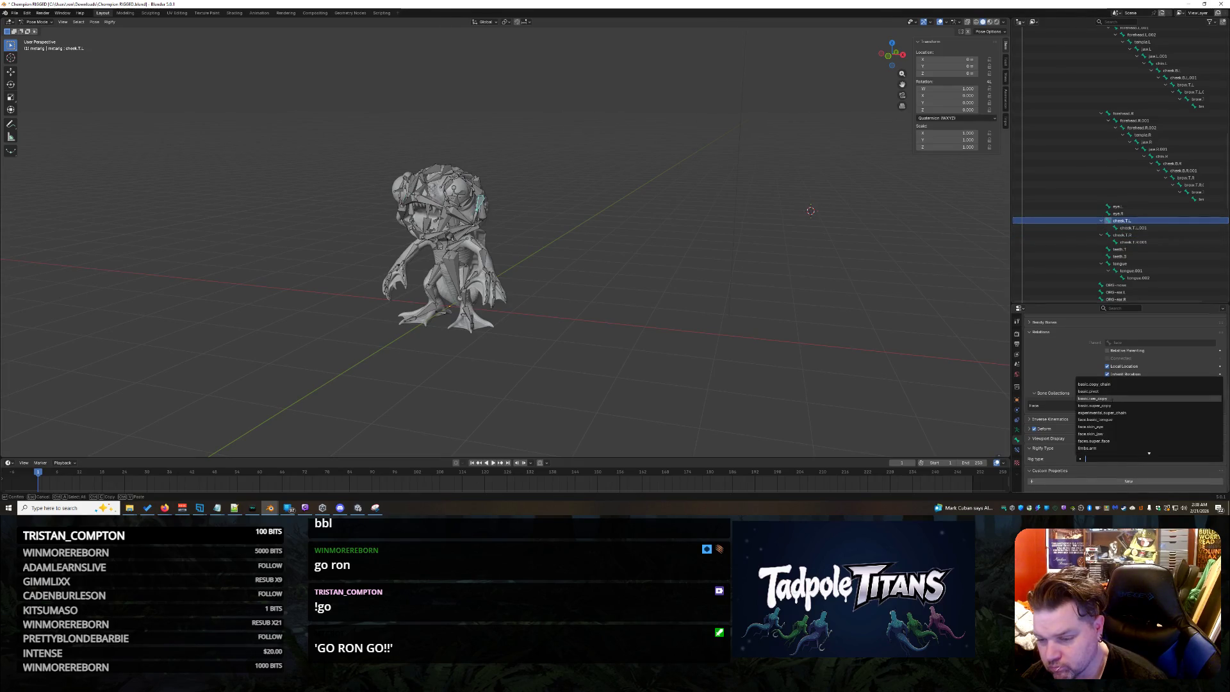
pyautogui.click(1096, 406)
# Set the eye.L bone's rig type to basic.raw_copy.
pyautogui.click(1117, 214)
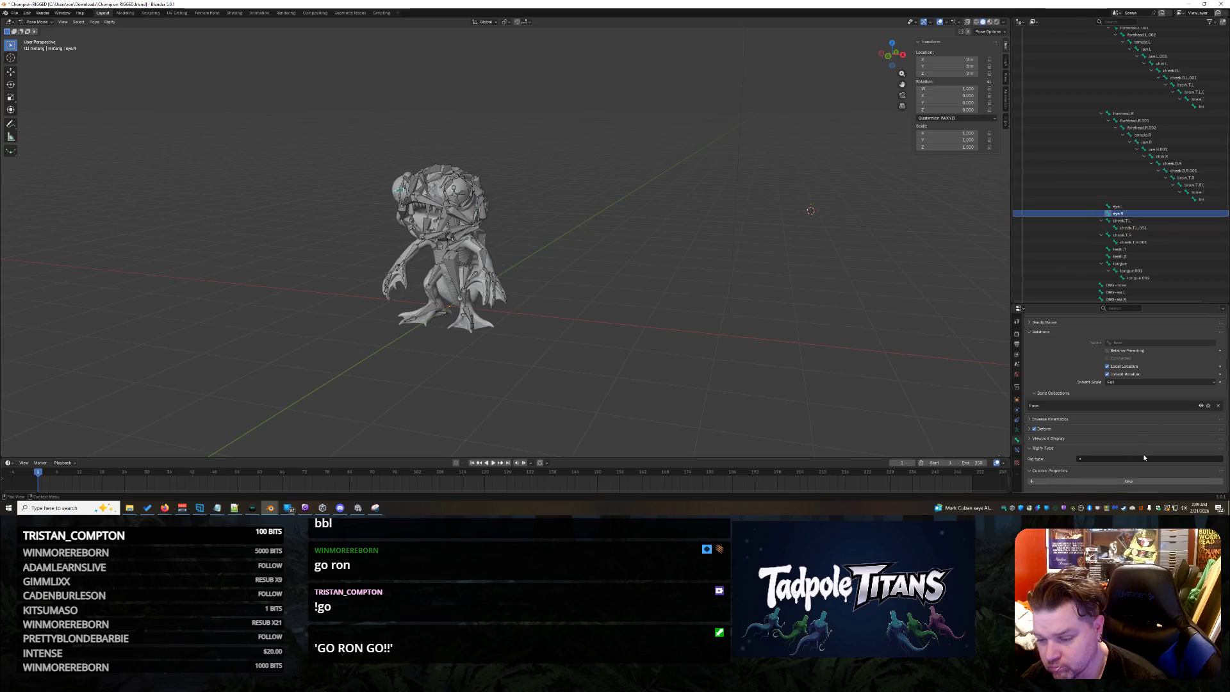
pyautogui.click(1115, 459)
pyautogui.click(1116, 206)
pyautogui.click(1115, 459)
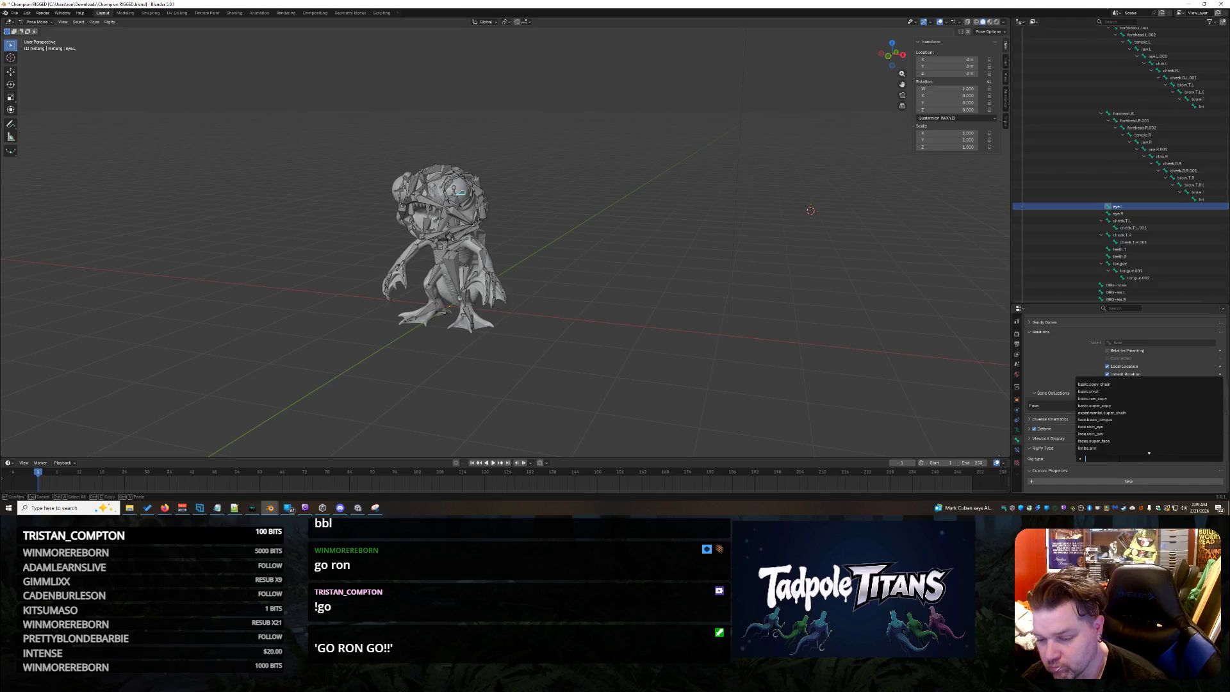
pyautogui.click(1115, 399)
# Give the forehead.L bone the basic.super_copy rig type.
pyautogui.click(1122, 114)
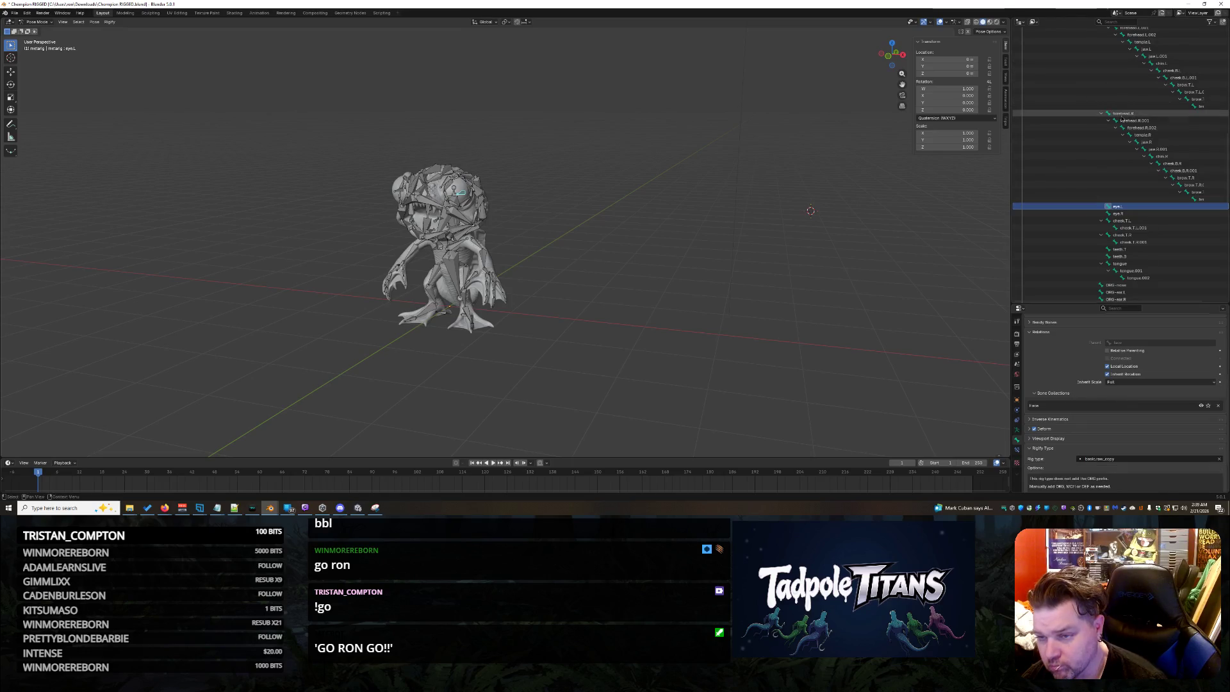
pyautogui.click(1148, 457)
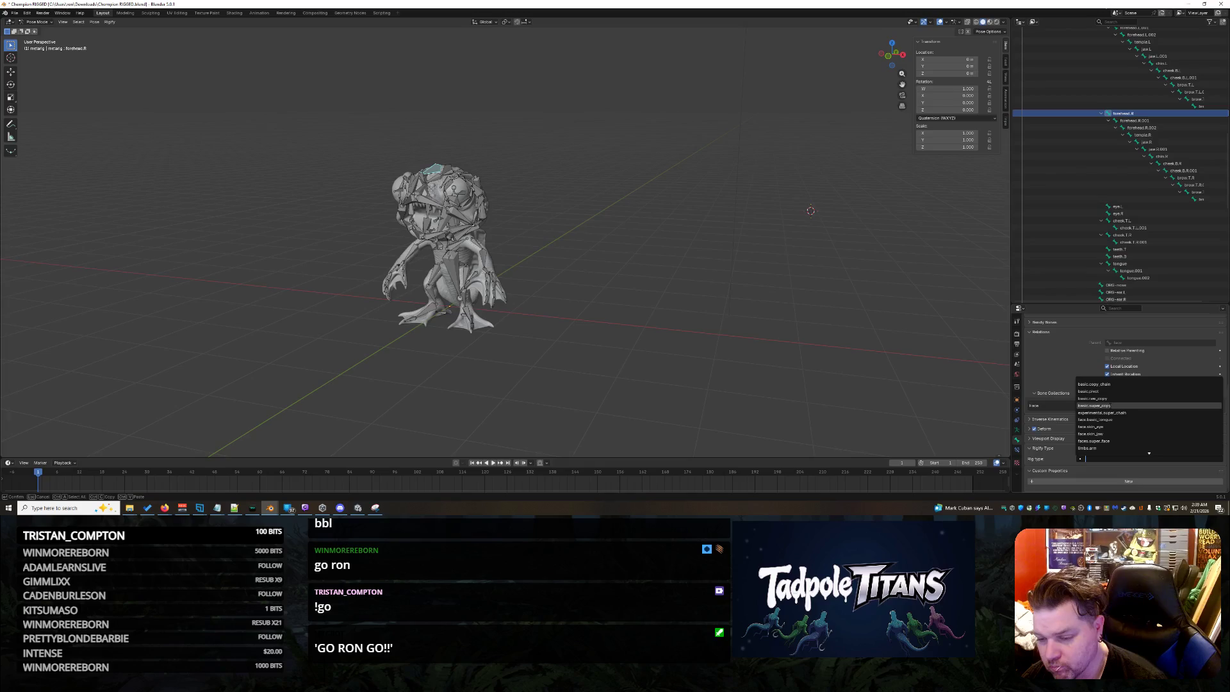
pyautogui.click(1152, 64)
pyautogui.click(1143, 66)
pyautogui.press('Up')
pyautogui.press('Up')
pyautogui.press('Up')
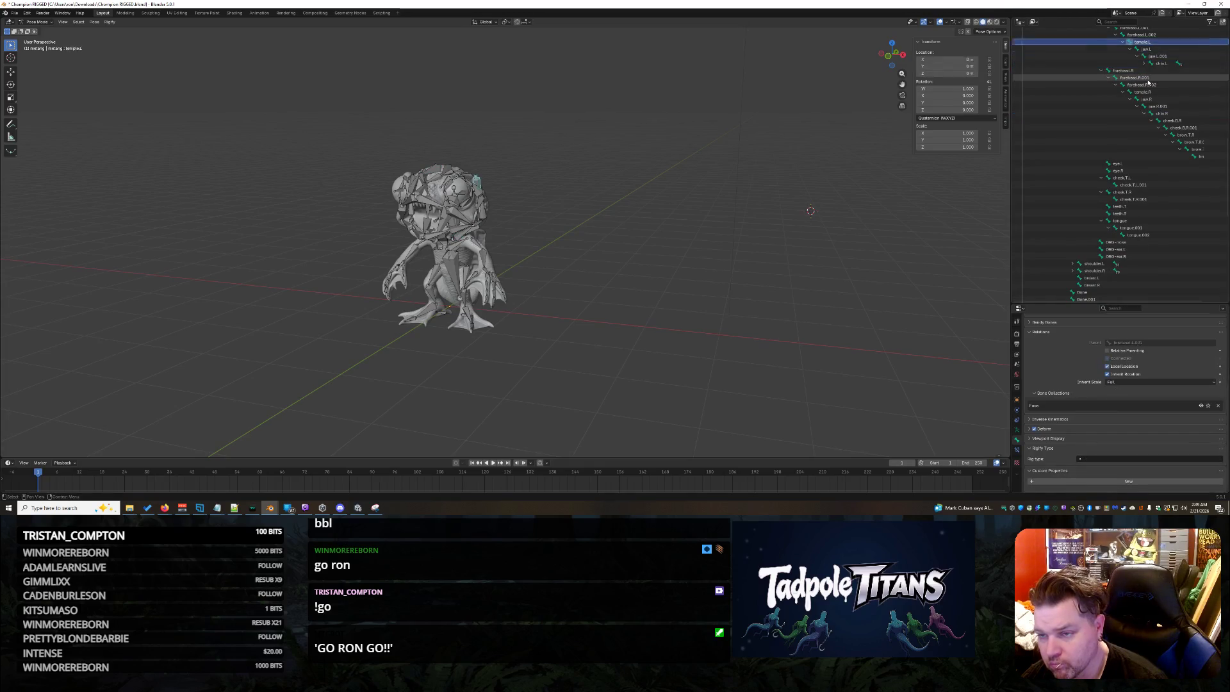
pyautogui.click(1131, 154)
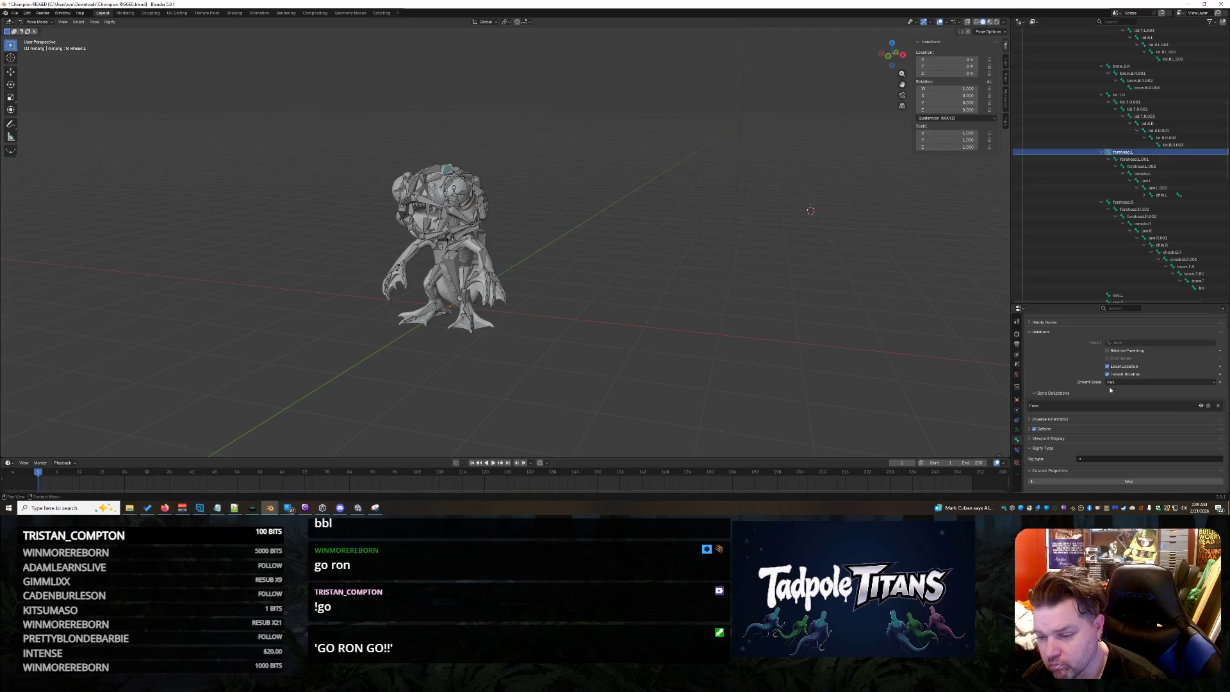
pyautogui.click(1109, 459)
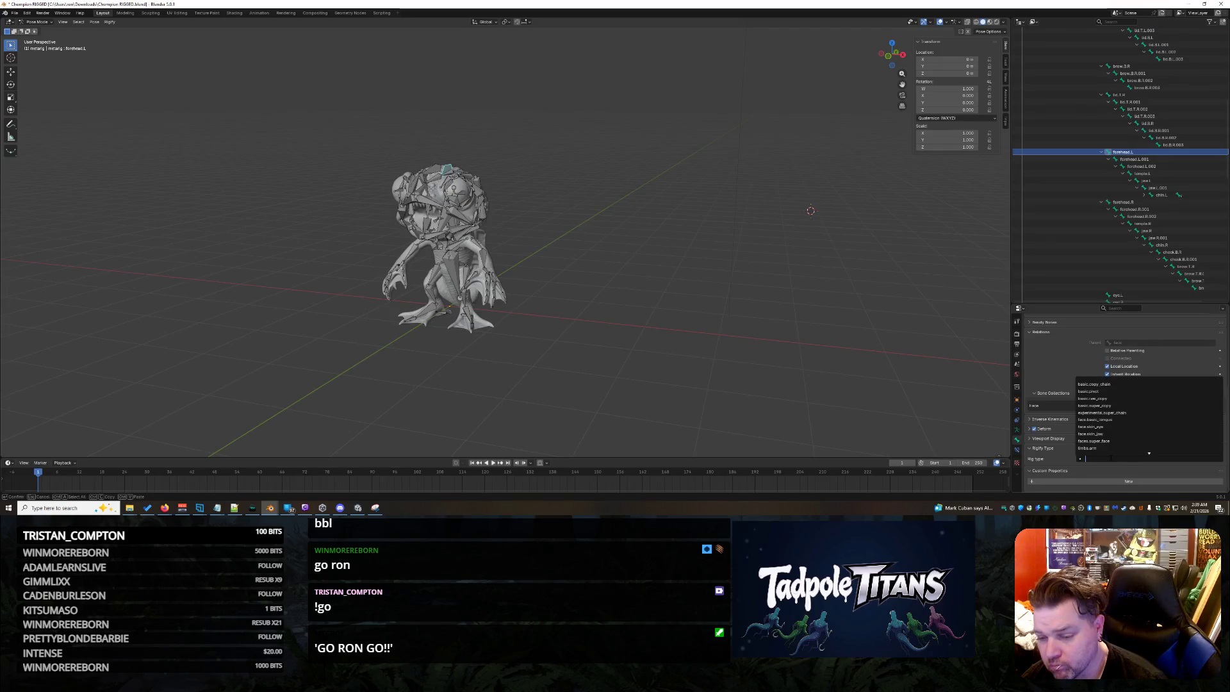
pyautogui.click(1138, 413)
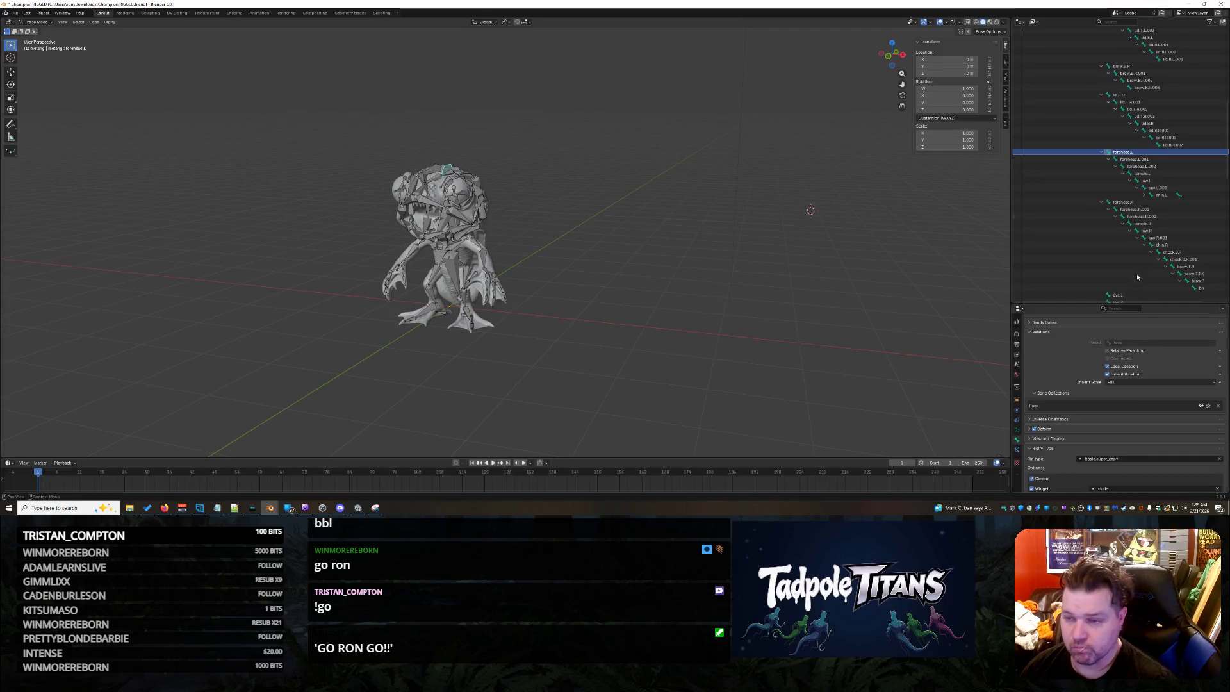
# Set lid.T.R and brow.B.R to basic.super_copy, correcting lid.T.R from basic.raw_copy.
pyautogui.click(1120, 95)
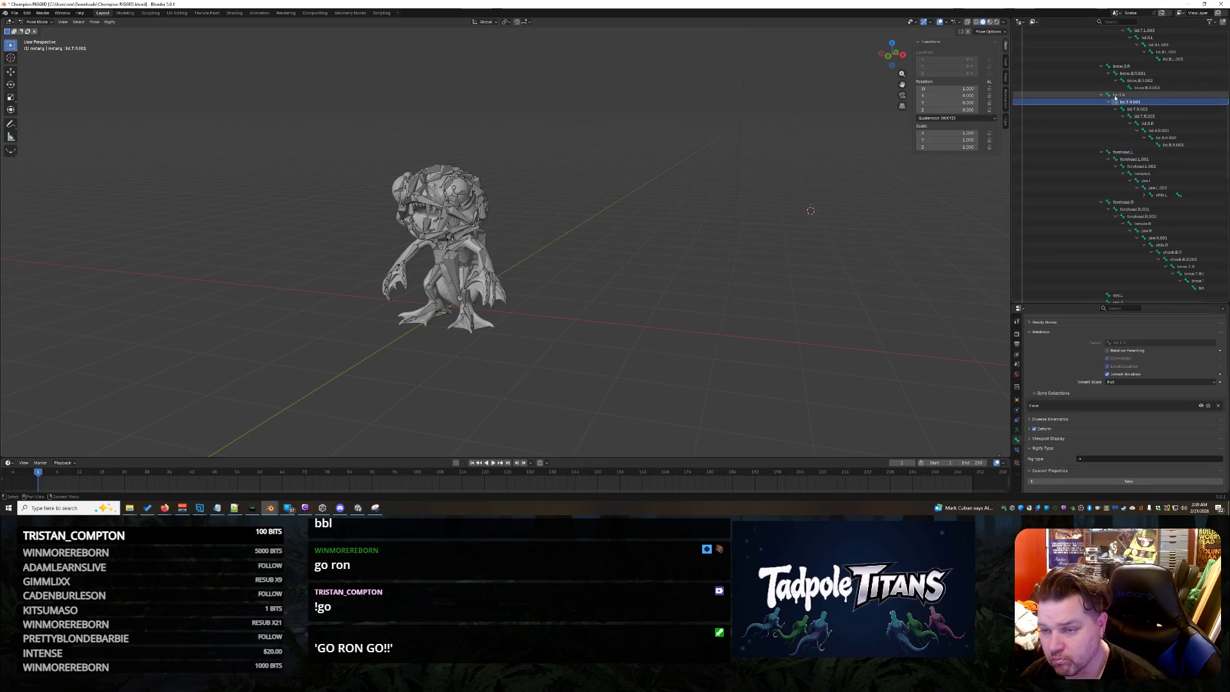
pyautogui.click(1112, 459)
pyautogui.click(1109, 398)
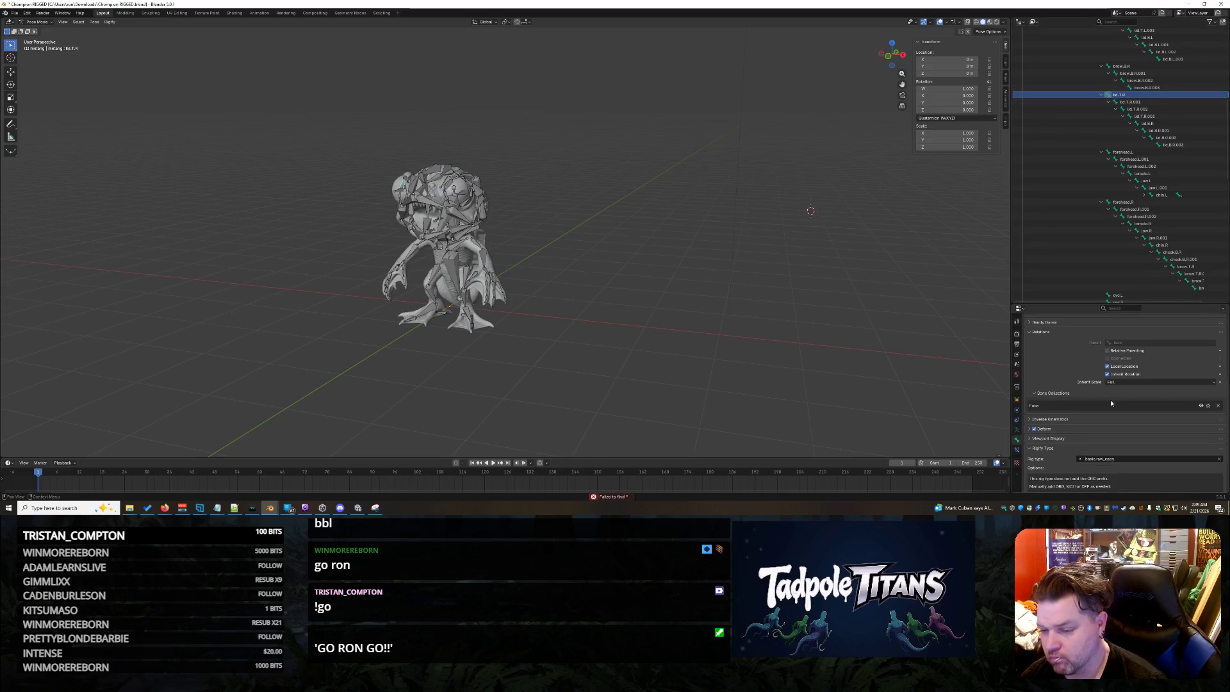
pyautogui.click(1113, 459)
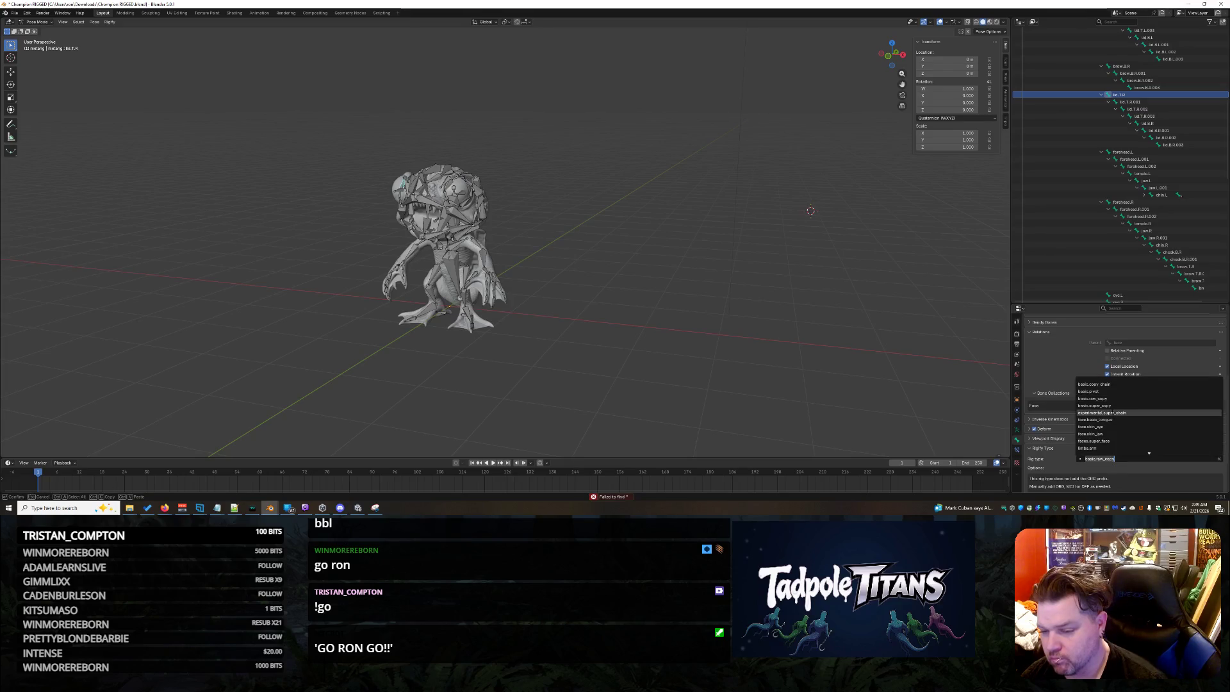
pyautogui.click(1115, 410)
pyautogui.click(1121, 66)
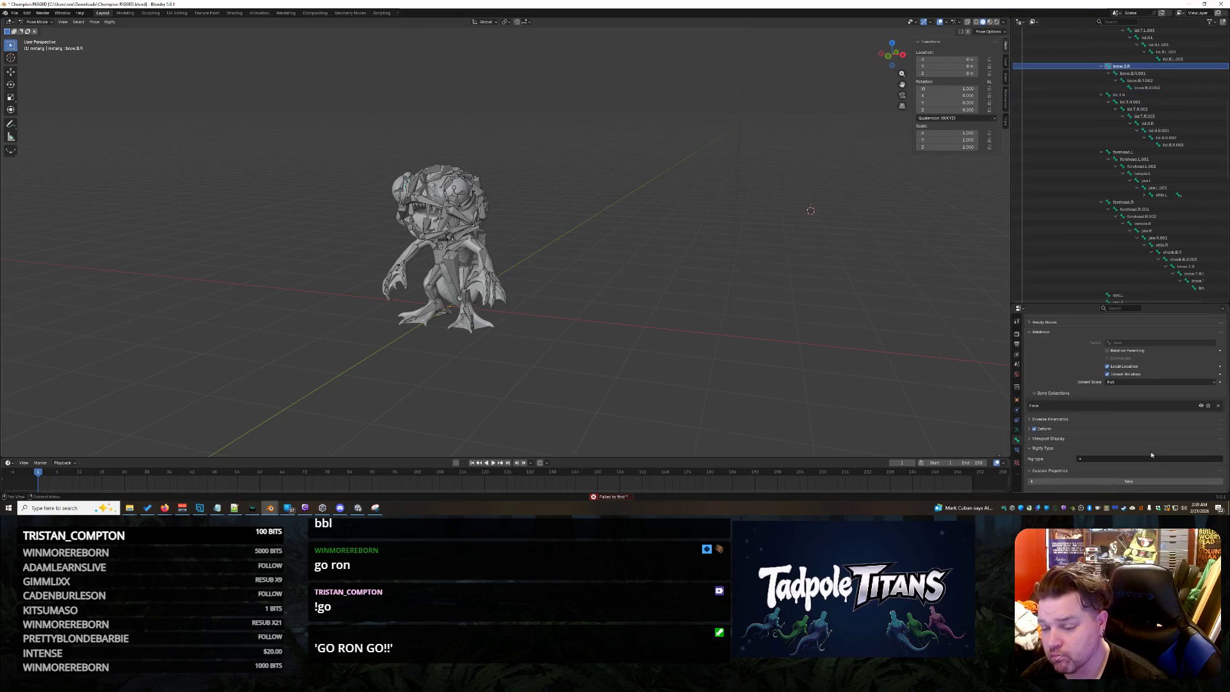
pyautogui.click(1110, 457)
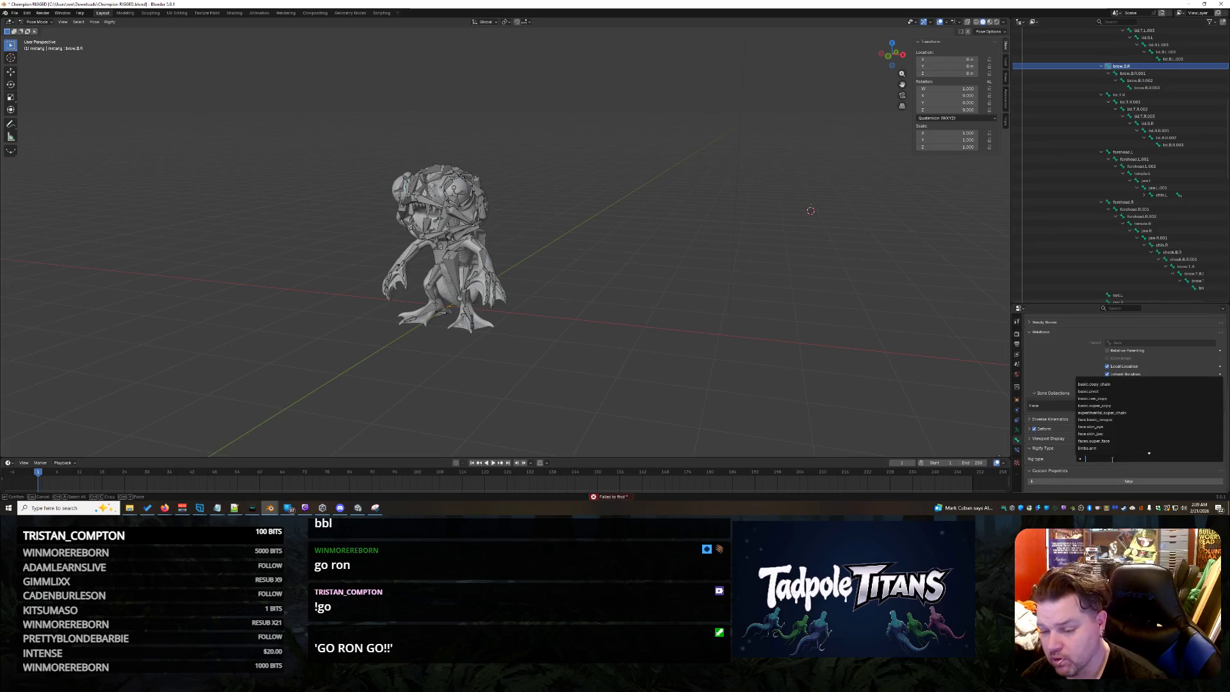
pyautogui.click(1120, 410)
pyautogui.scroll(1, 1146, 35)
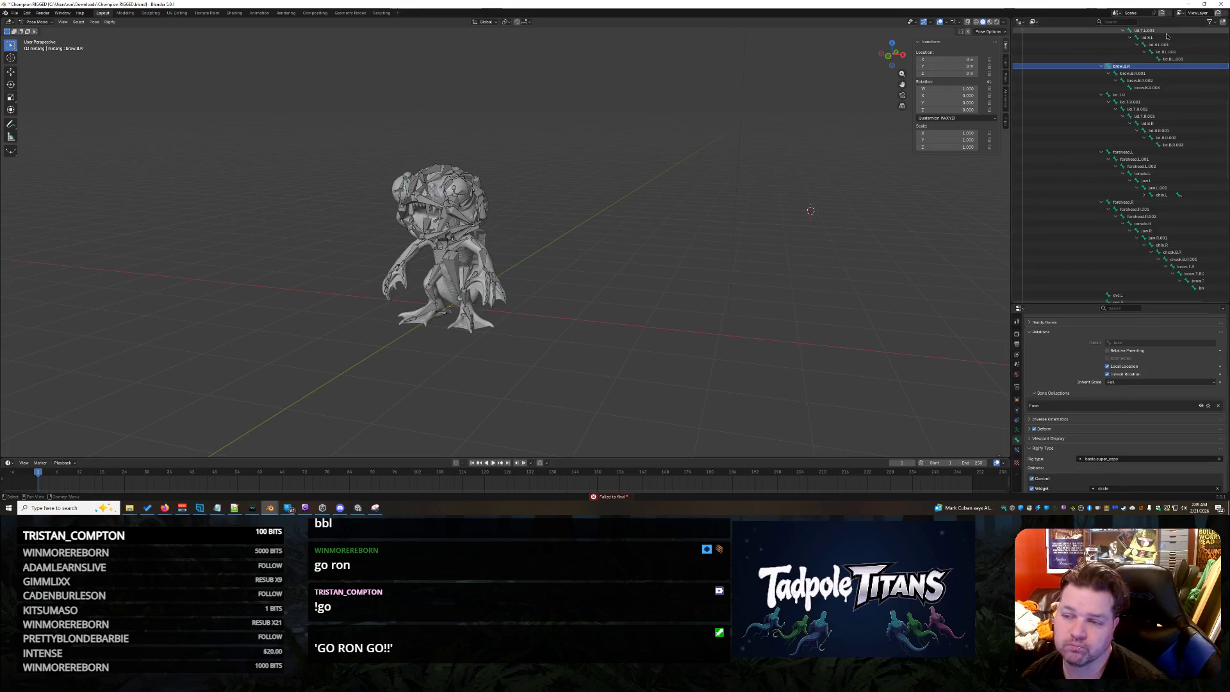
pyautogui.click(1147, 30)
pyautogui.scroll(10, 1178, 205)
pyautogui.click(1061, 73)
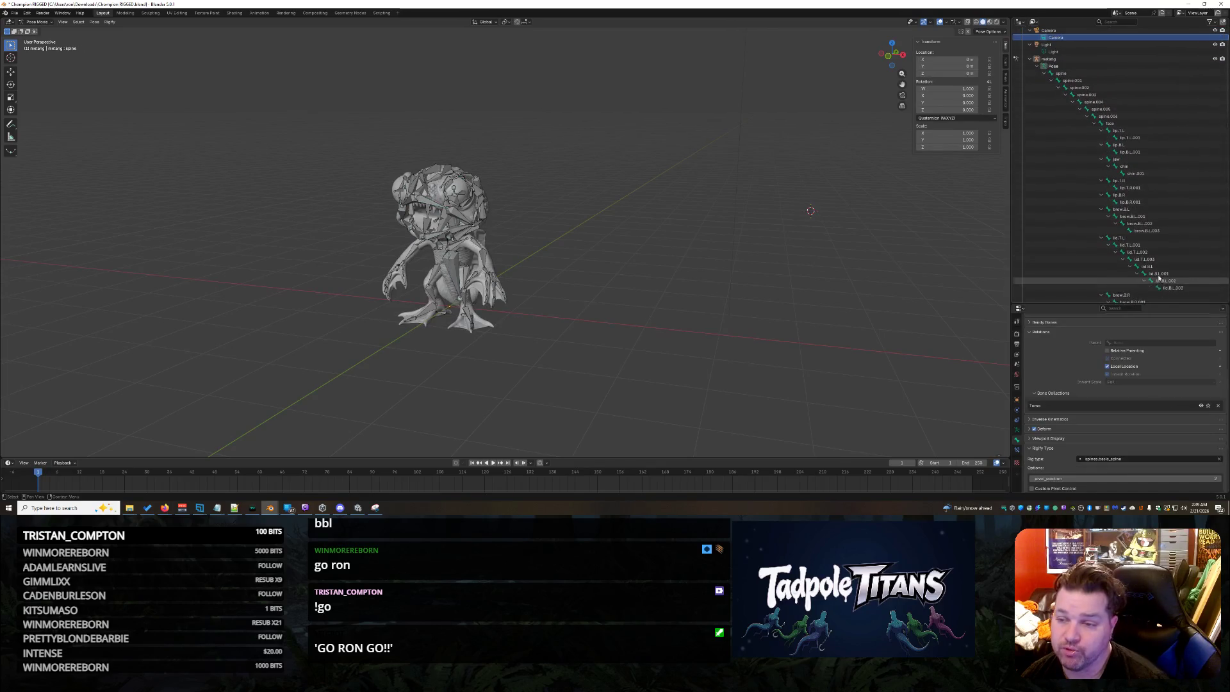
# Assign basic.super_copy to the lid.T.L, brow.B.L and lip.T.R bones.
pyautogui.click(1118, 238)
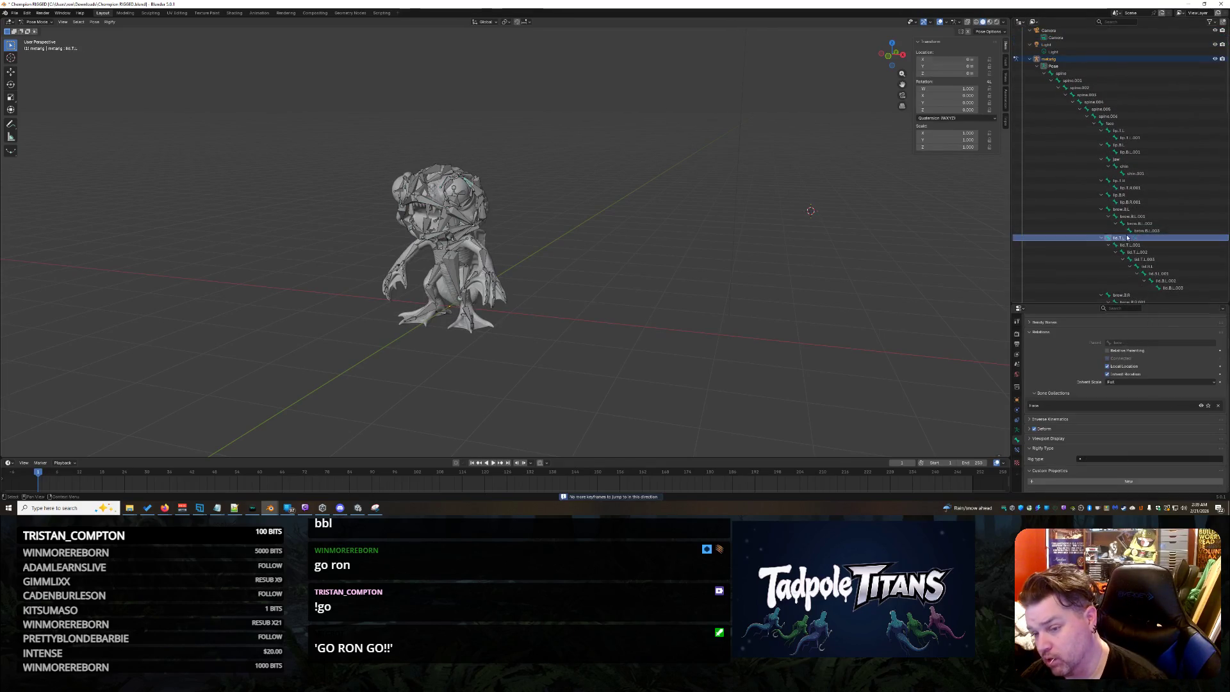
pyautogui.click(1114, 459)
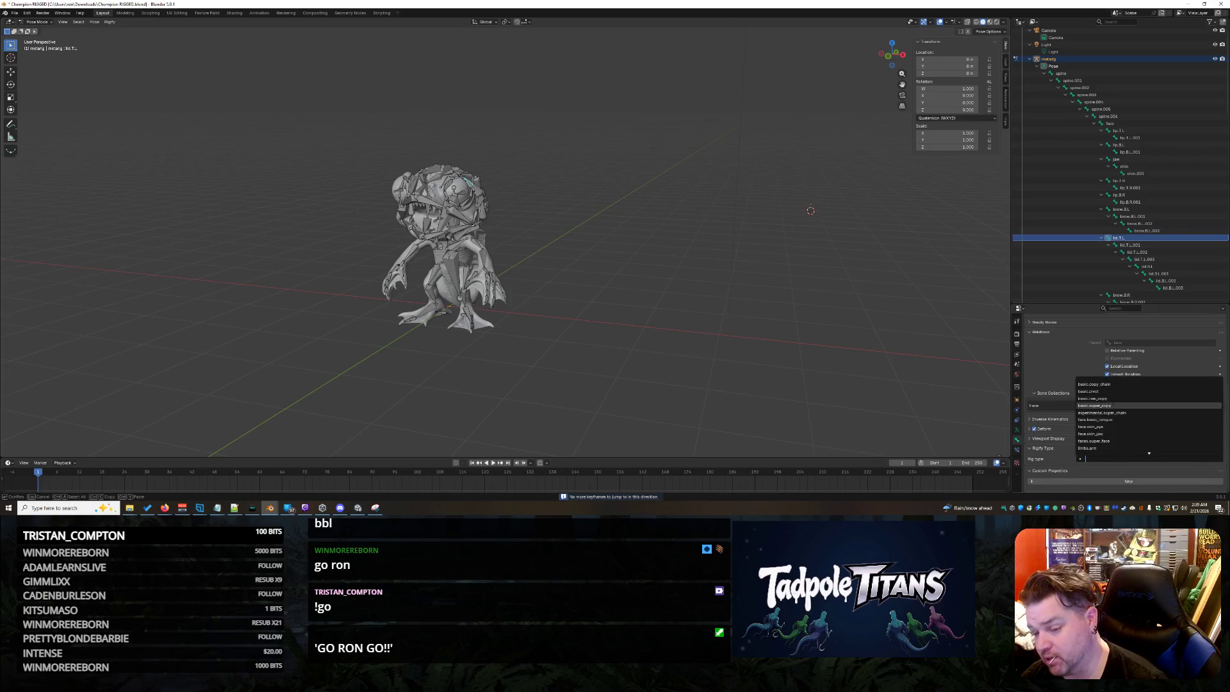
pyautogui.click(1096, 406)
pyautogui.click(1134, 209)
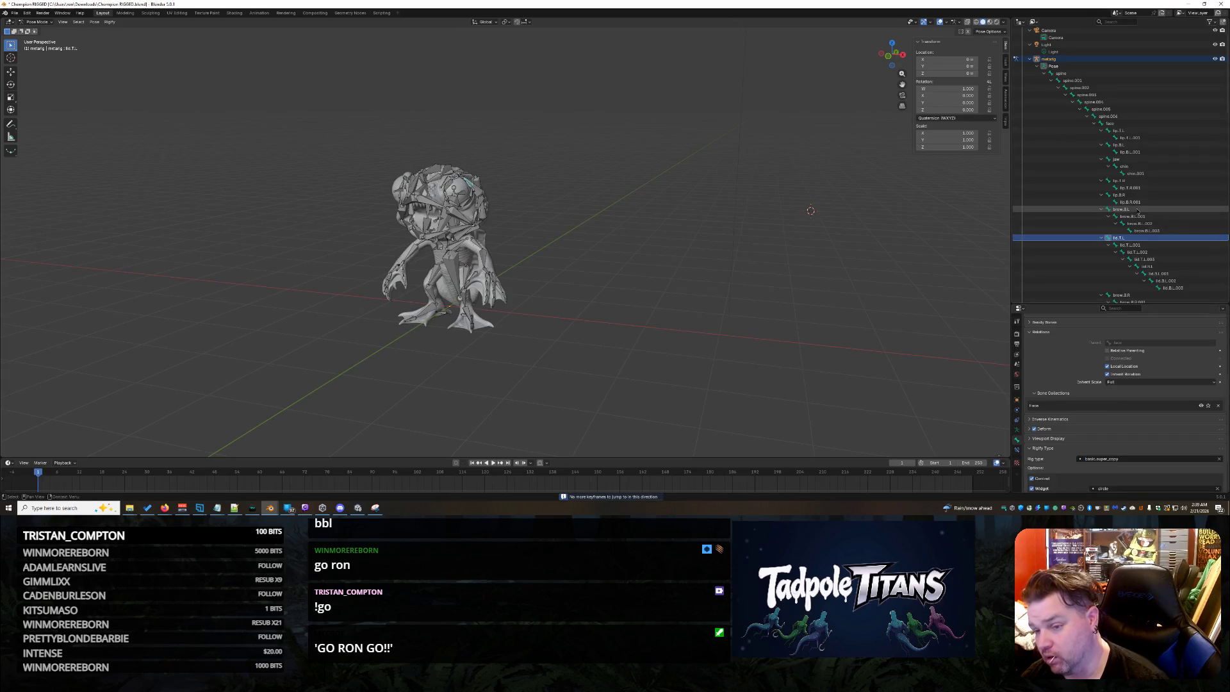
pyautogui.click(1110, 460)
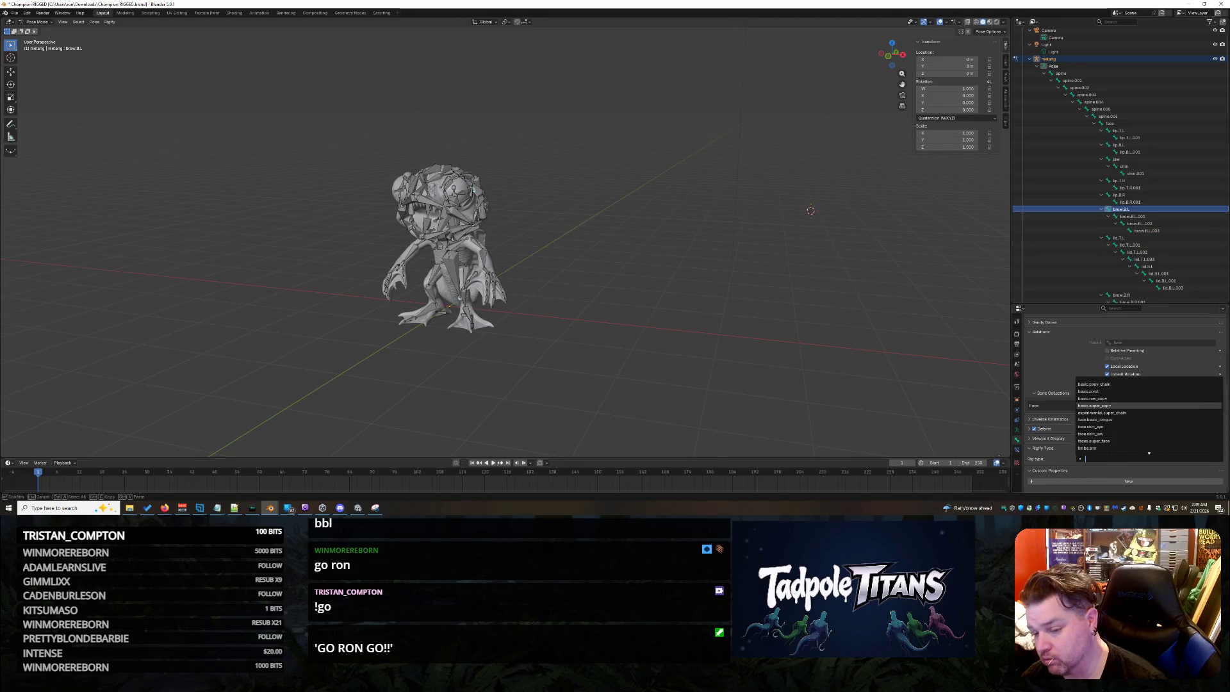
pyautogui.click(1096, 405)
pyautogui.click(1119, 195)
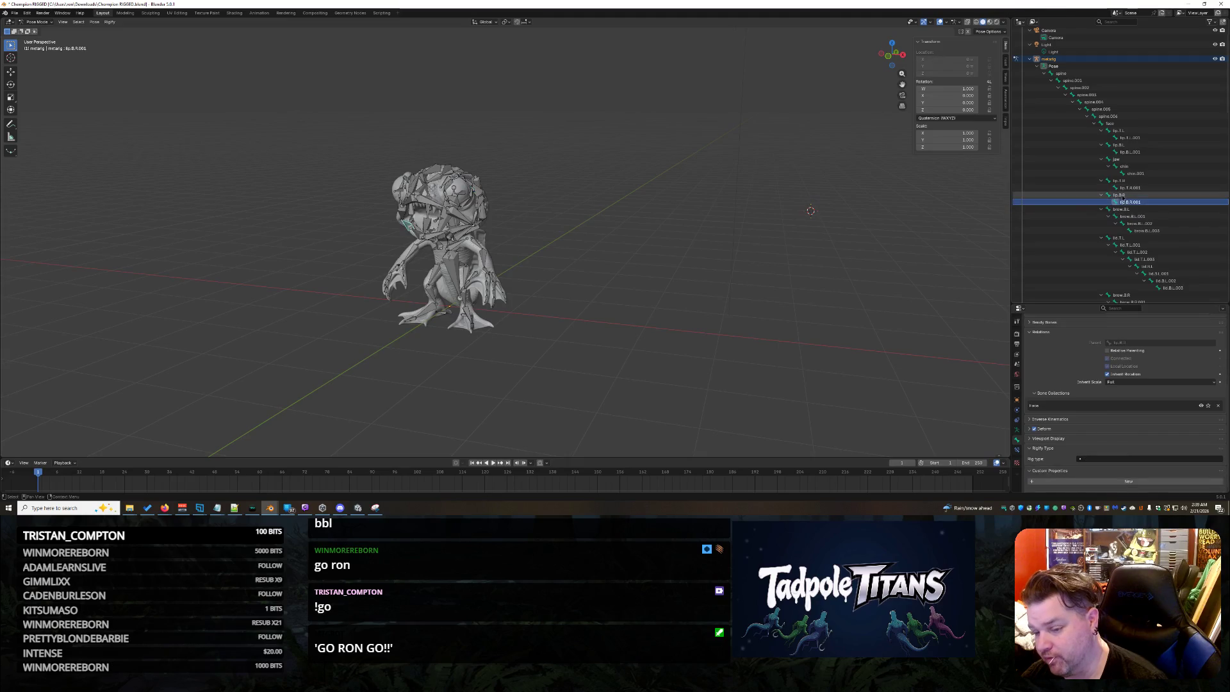
pyautogui.click(1117, 459)
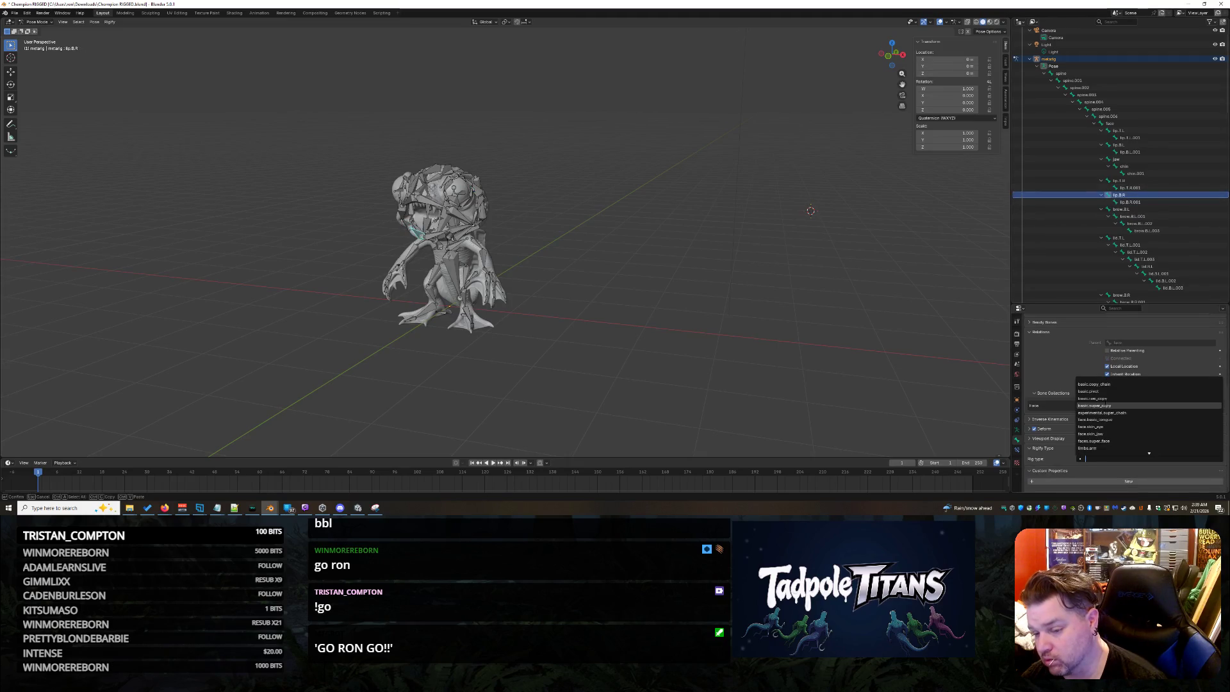
pyautogui.click(1118, 181)
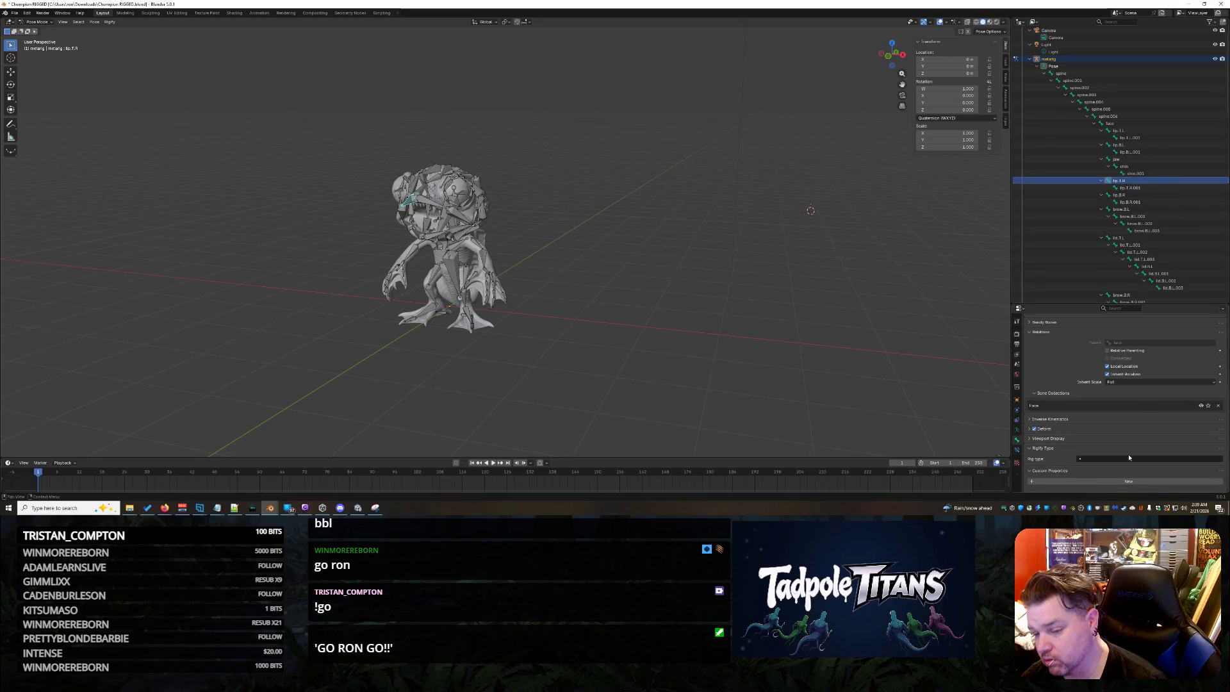
pyautogui.click(1120, 459)
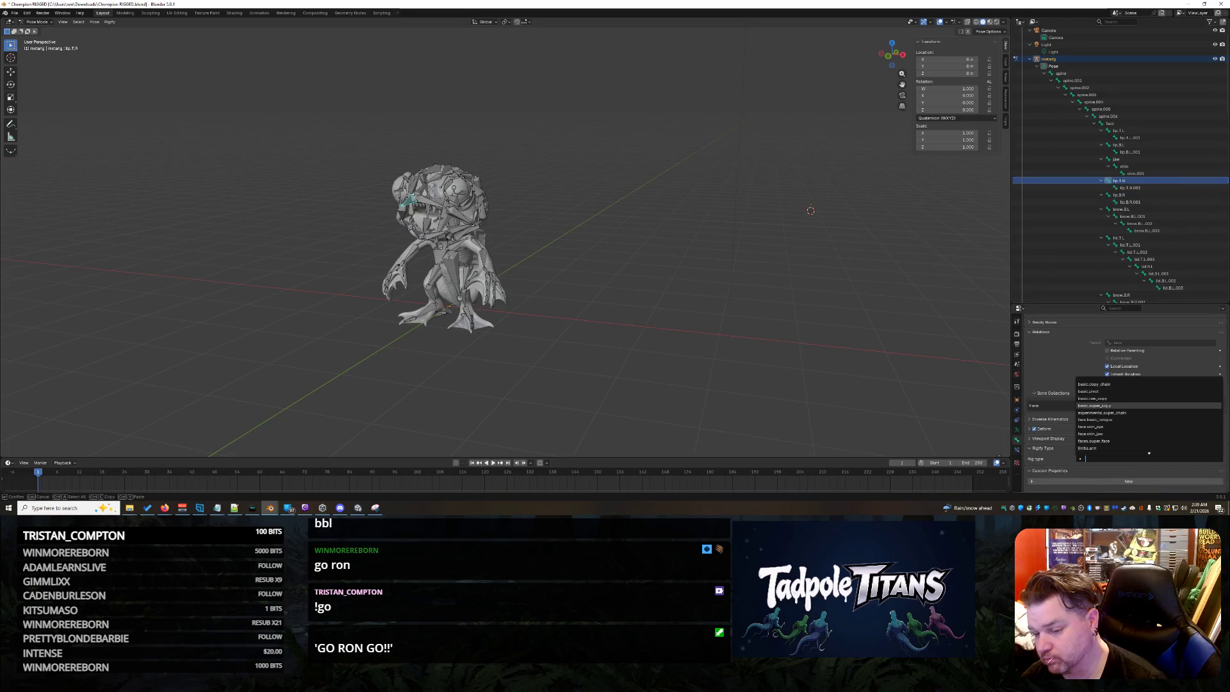
pyautogui.click(1110, 406)
# Give lip.T.L the basic.super_copy type, then box-select the character's bones.
pyautogui.click(1116, 159)
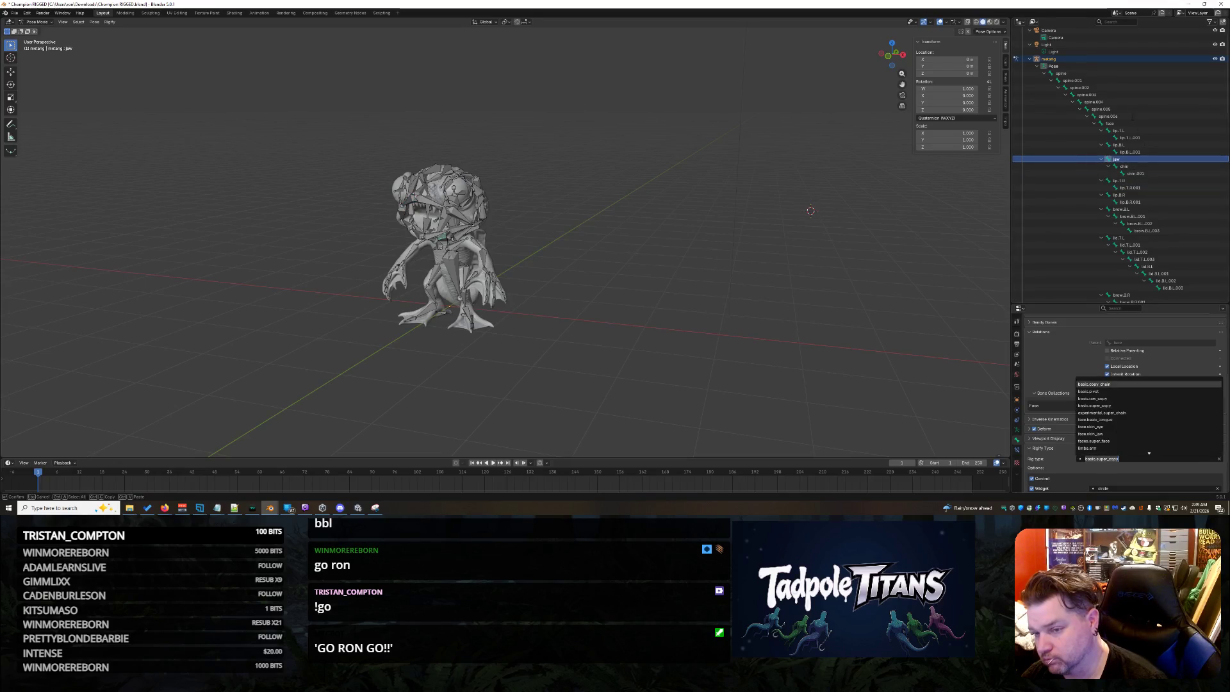
pyautogui.click(1121, 139)
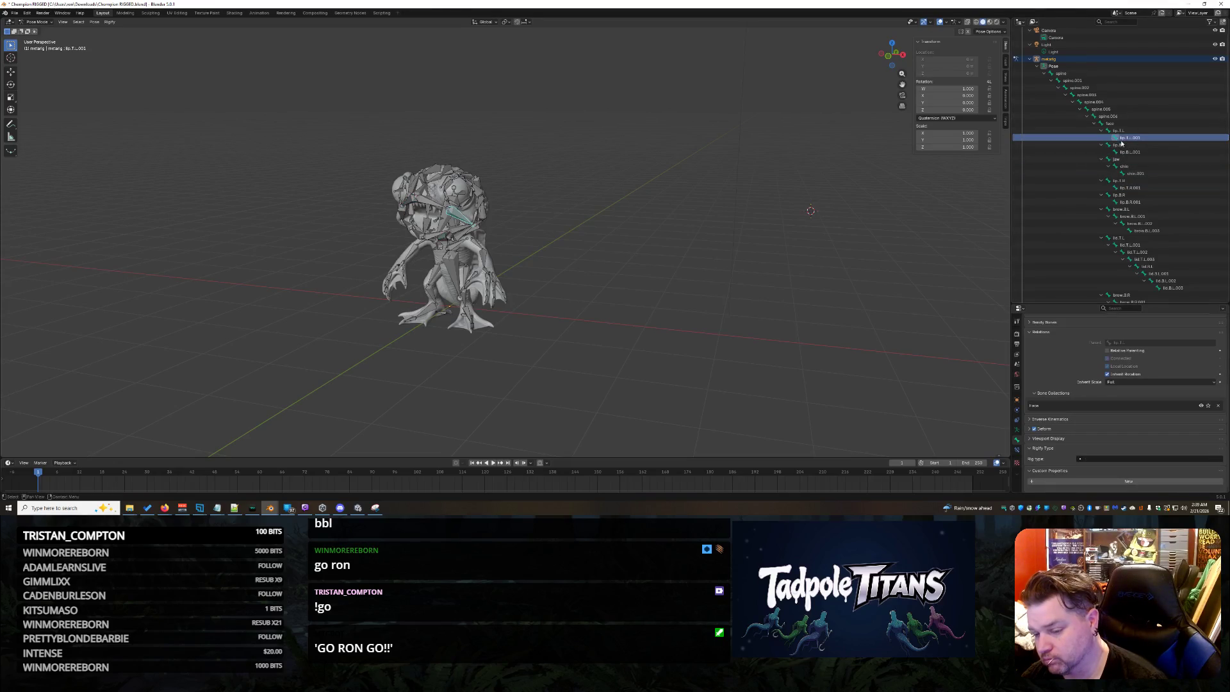
pyautogui.click(1122, 145)
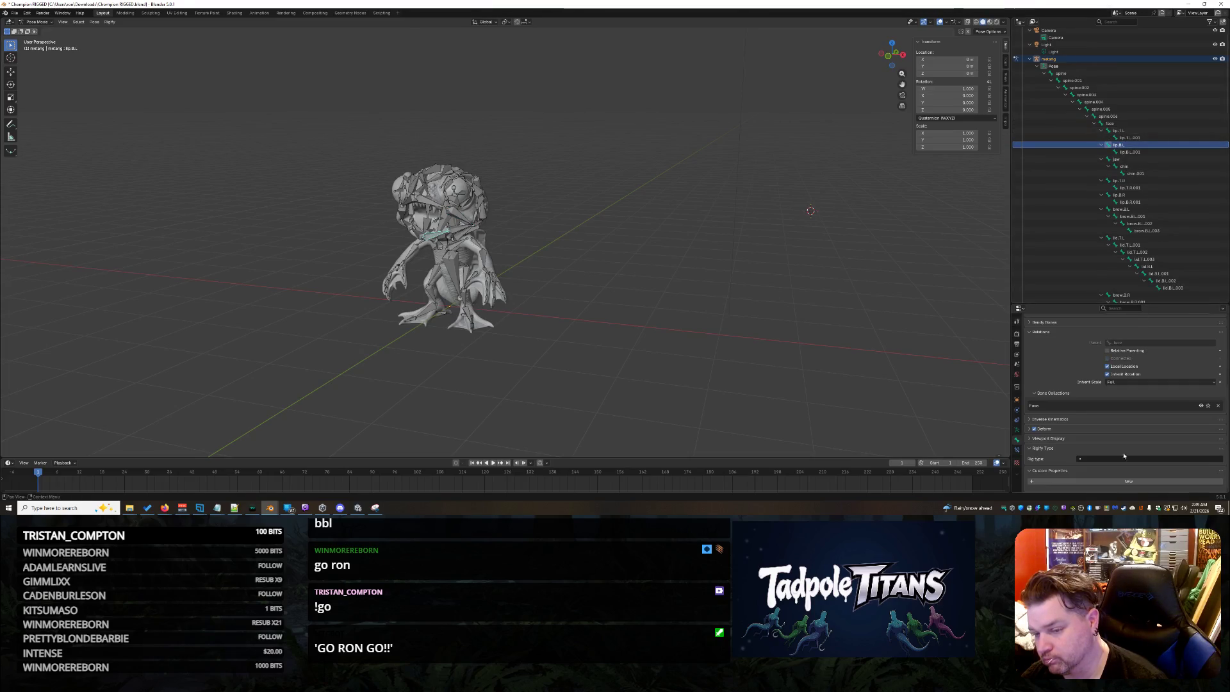
pyautogui.scroll(1, 1121, 462)
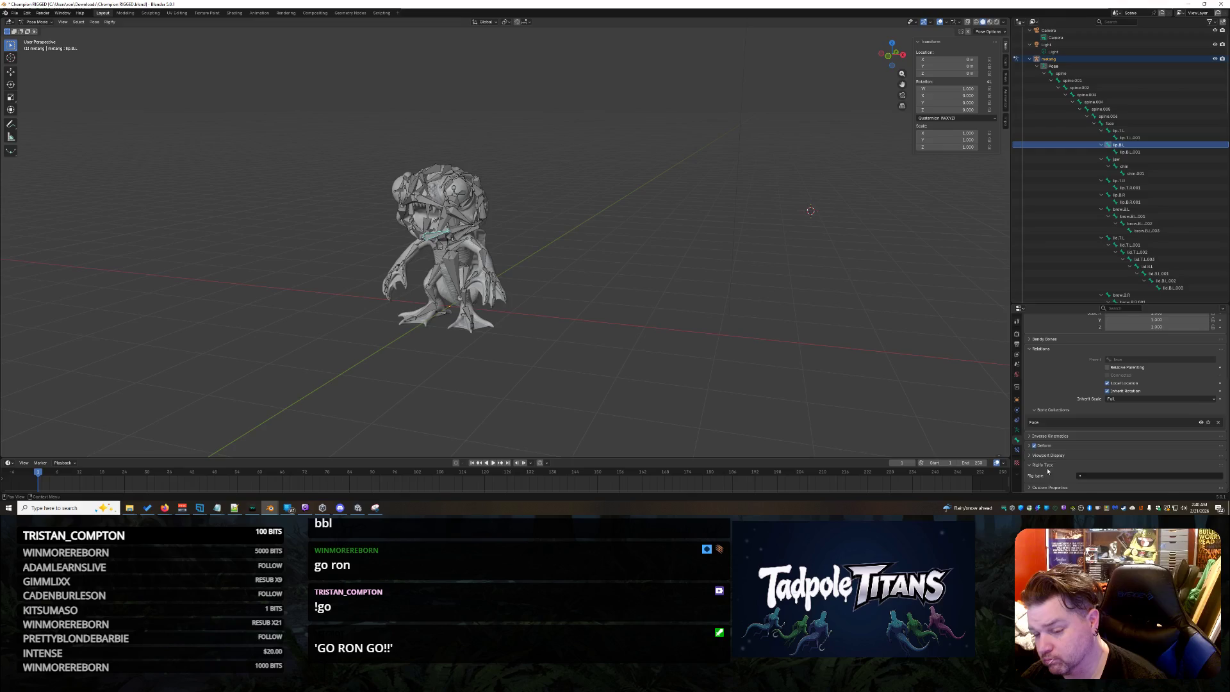
pyautogui.click(1086, 475)
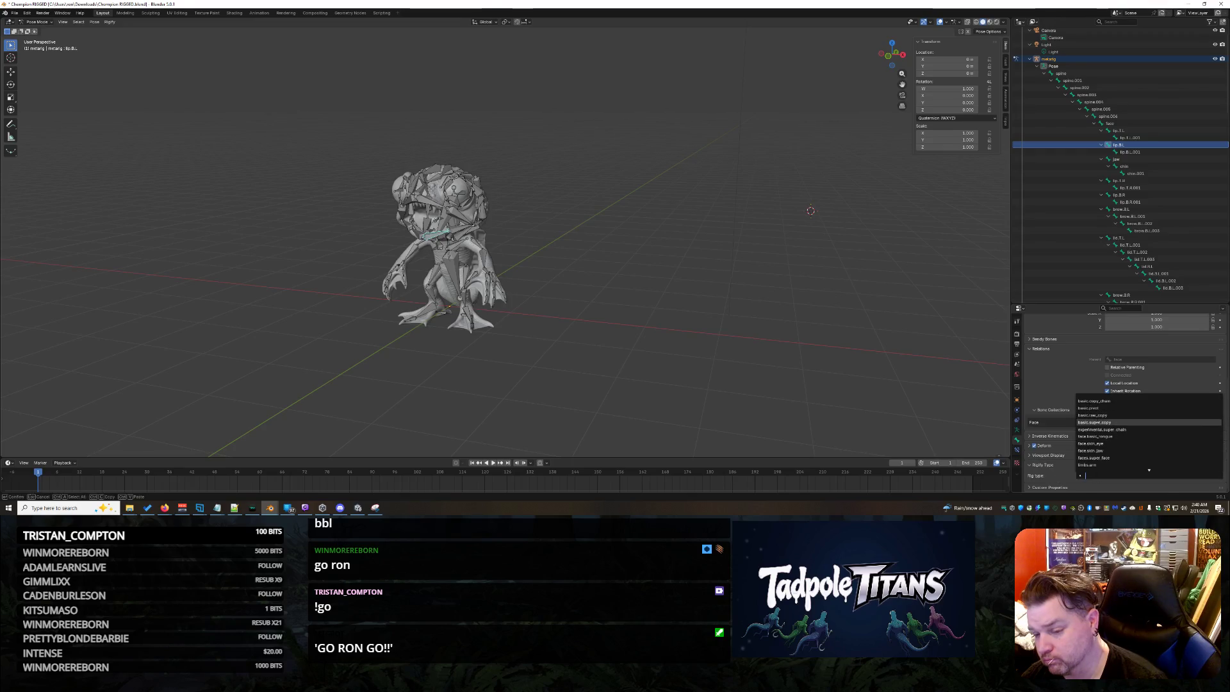
pyautogui.click(1118, 130)
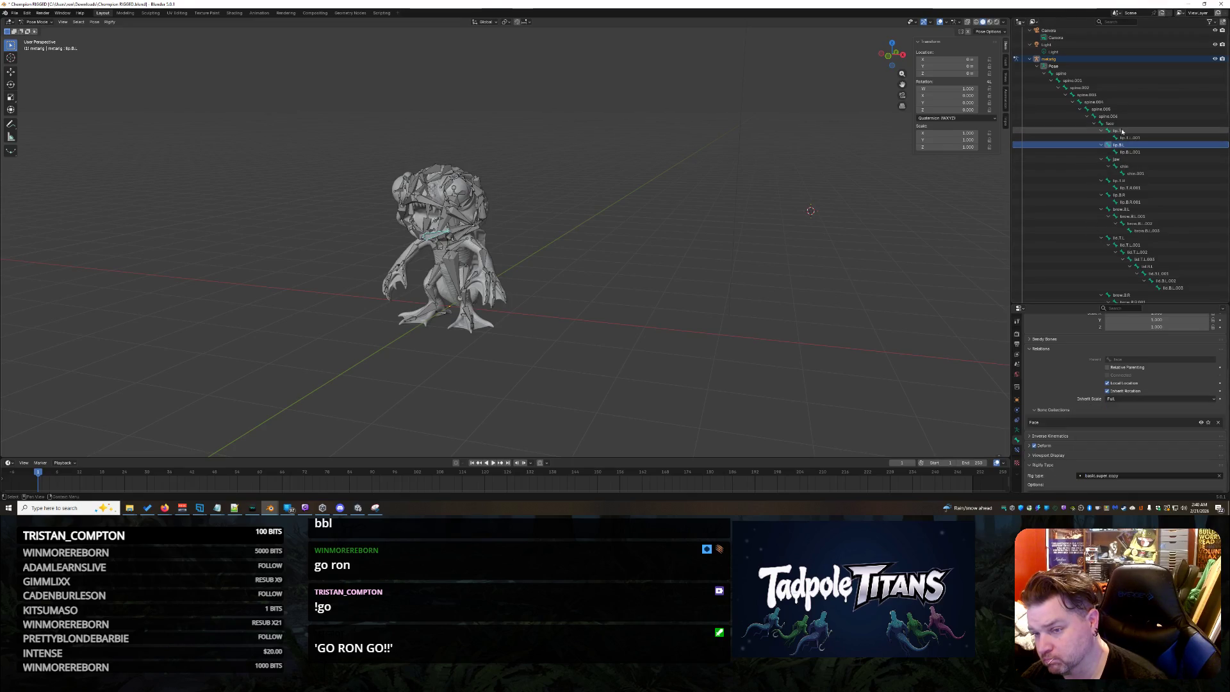
pyautogui.click(1104, 476)
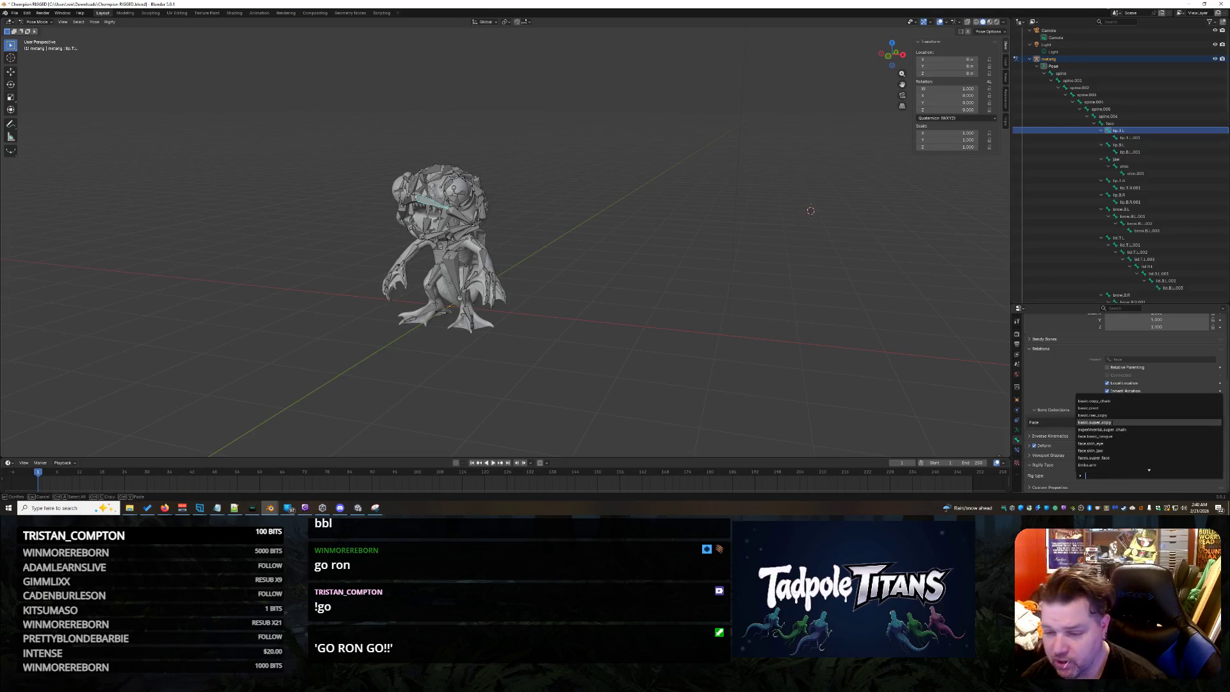
pyautogui.click(1095, 422)
pyautogui.moveTo(323, 148); pyautogui.dragTo(572, 400)
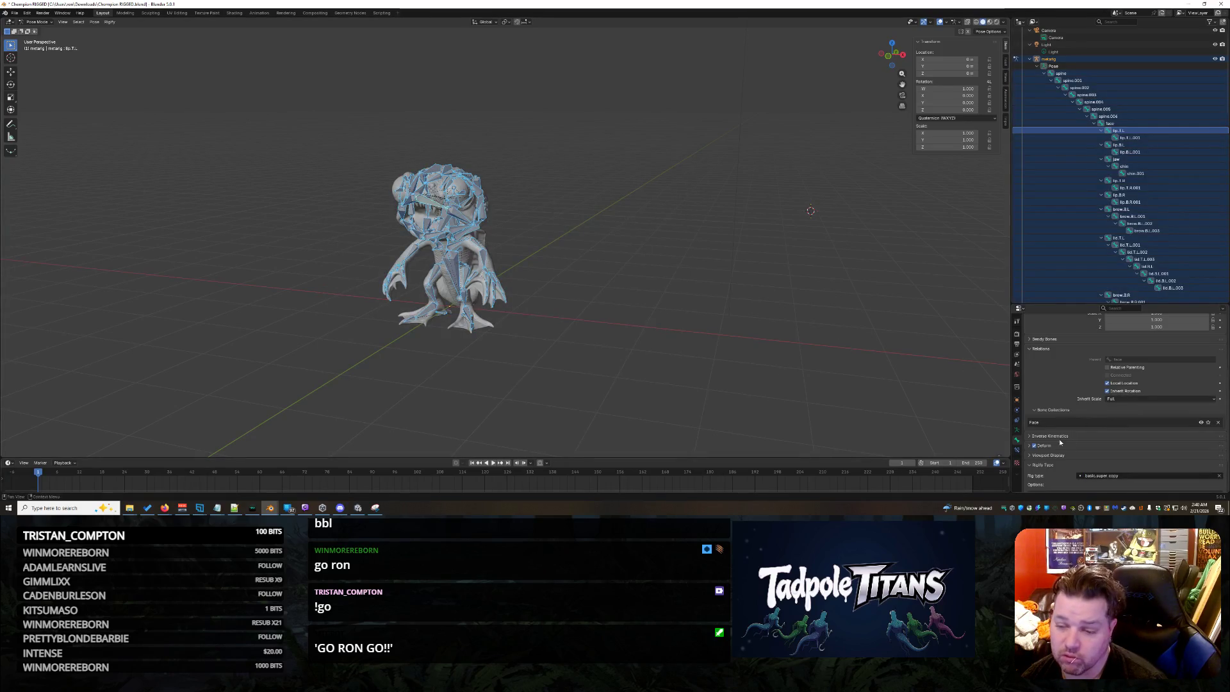
# Generate the Rigify control rig from the armature data, then orbit to view the creature.
pyautogui.click(1017, 430)
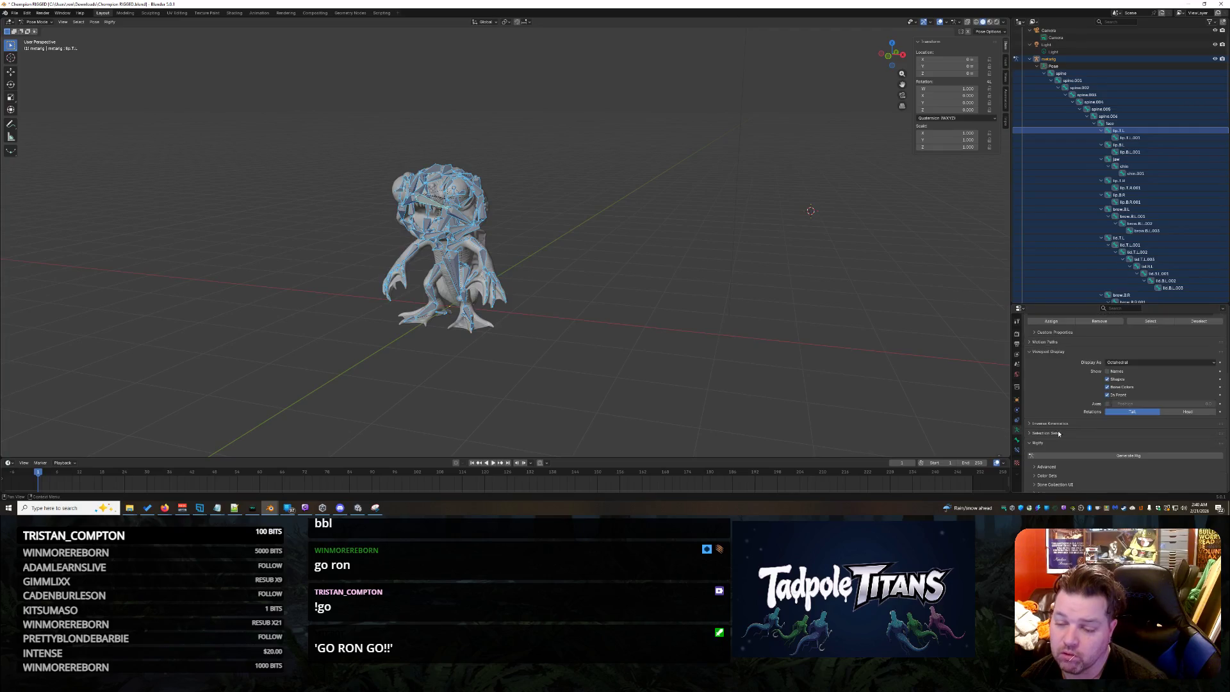
pyautogui.click(1110, 457)
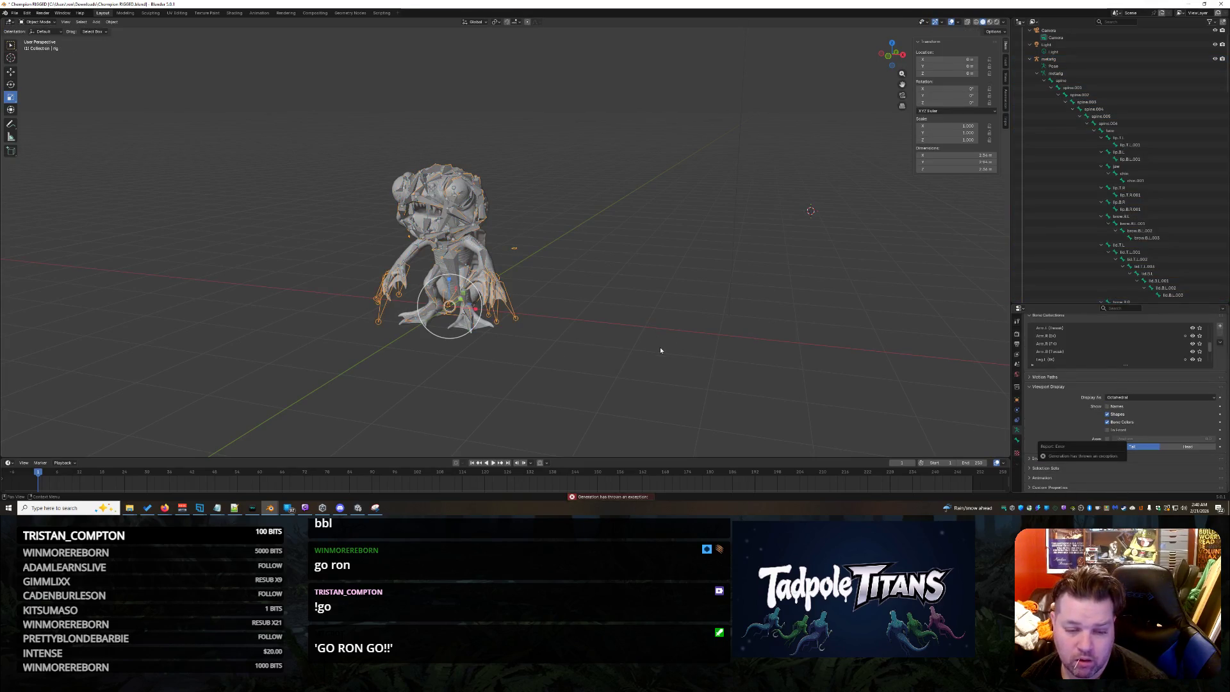
pyautogui.moveTo(649, 347)
pyautogui.mouseDown(button='middle')
pyautogui.moveTo(832, 330)
pyautogui.moveTo(699, 316)
pyautogui.mouseUp(button='middle')
pyautogui.click(699, 316)
pyautogui.scroll(8, 633, 259)
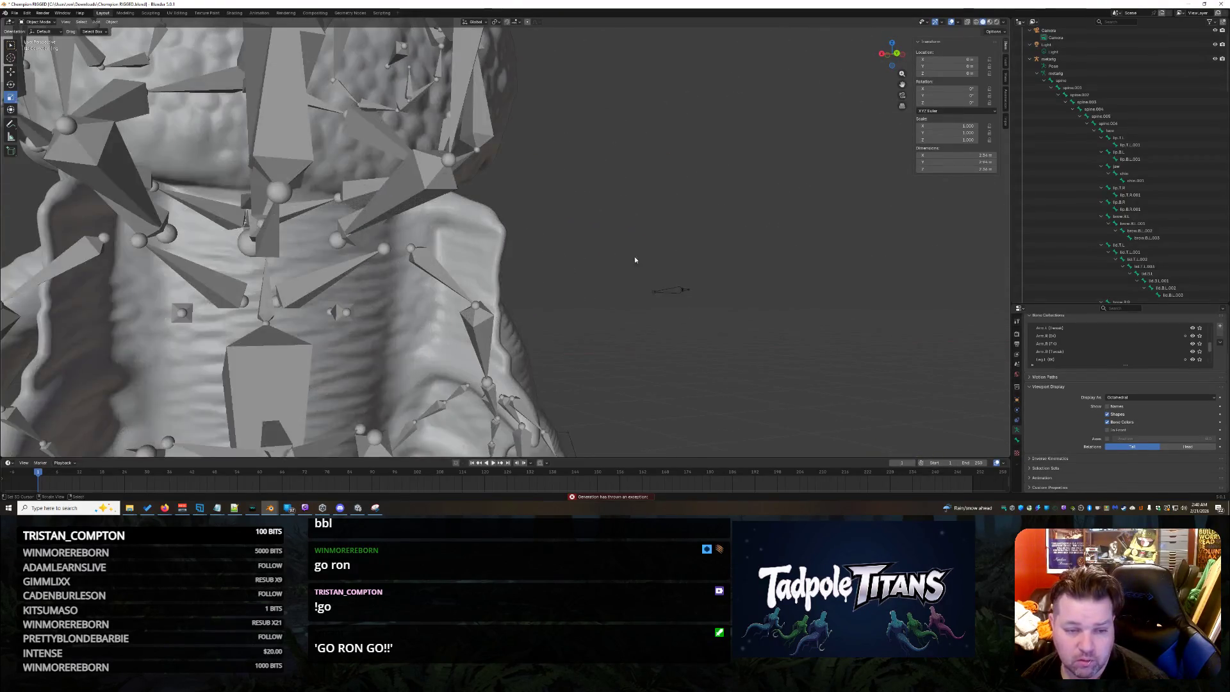
pyautogui.scroll(-10, 670, 290)
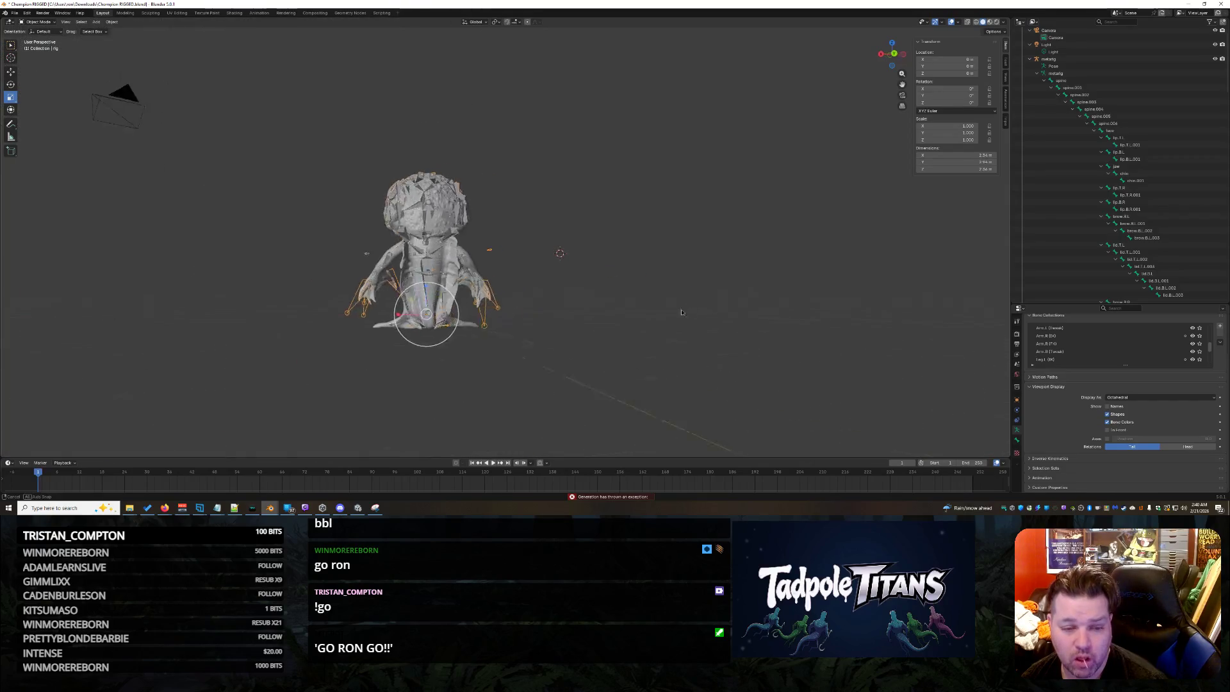
pyautogui.moveTo(665, 315)
pyautogui.mouseDown(button='middle')
pyautogui.moveTo(843, 335)
pyautogui.moveTo(807, 187)
pyautogui.mouseUp(button='middle')
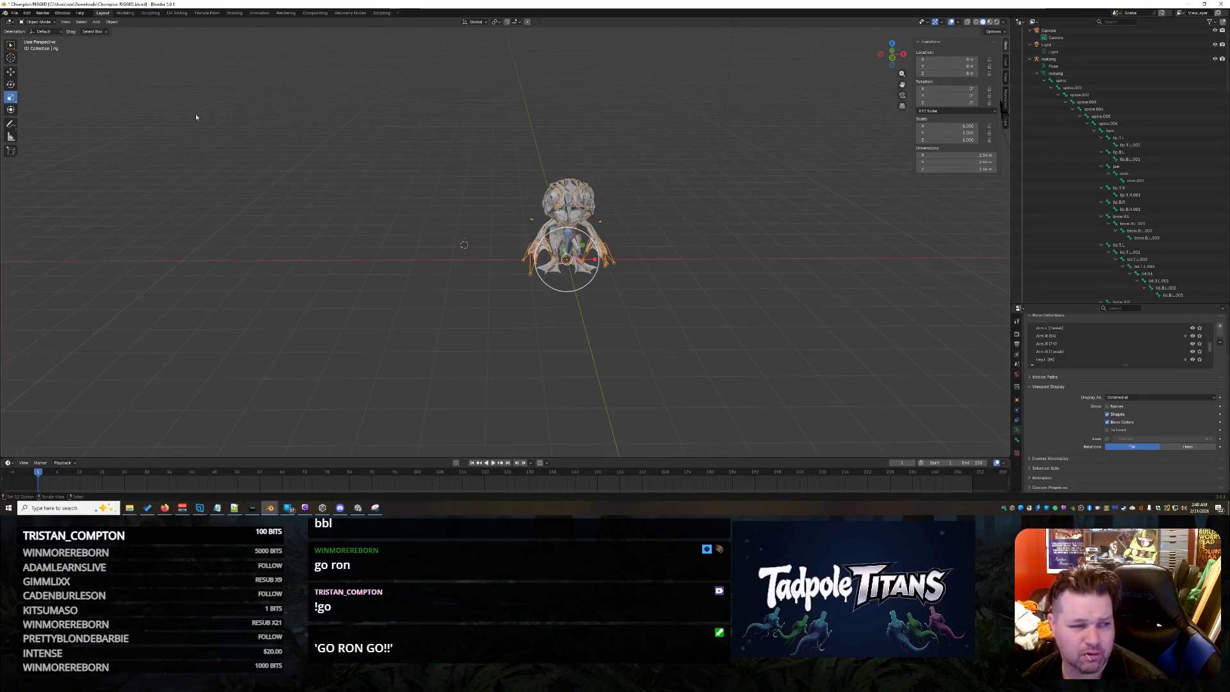
# Switch to the Move tool, zoom in, and put the armature back into Pose Mode.
pyautogui.click(9, 74)
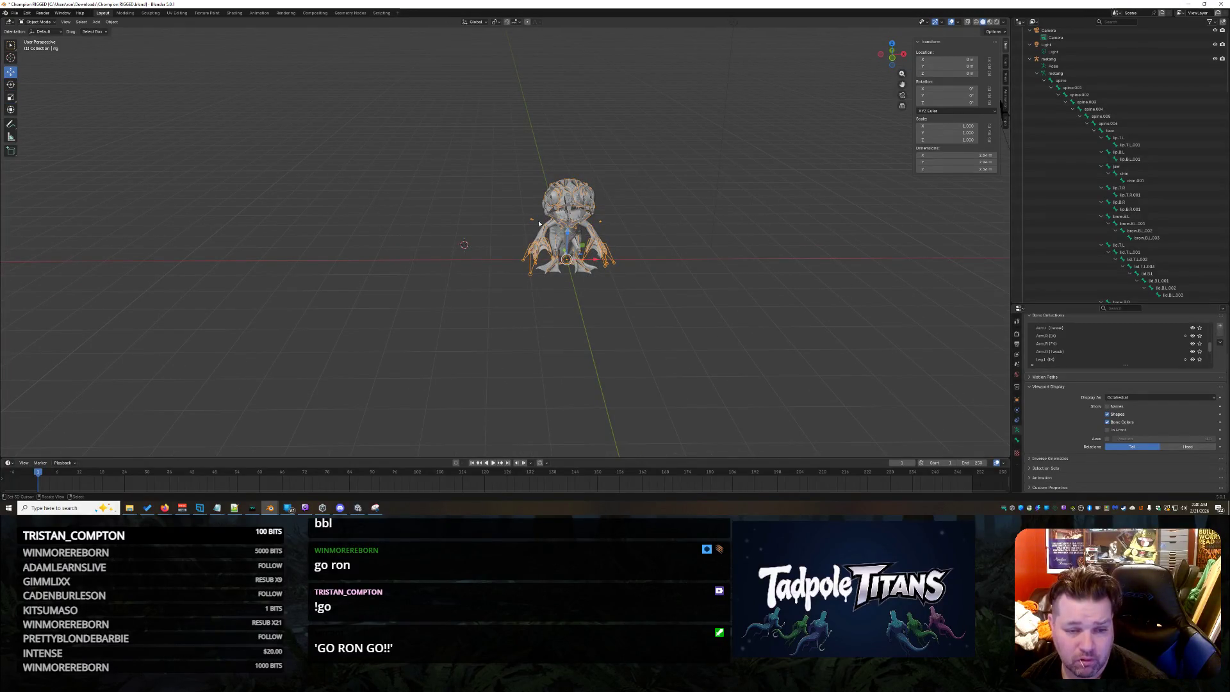
pyautogui.scroll(3, 539, 224)
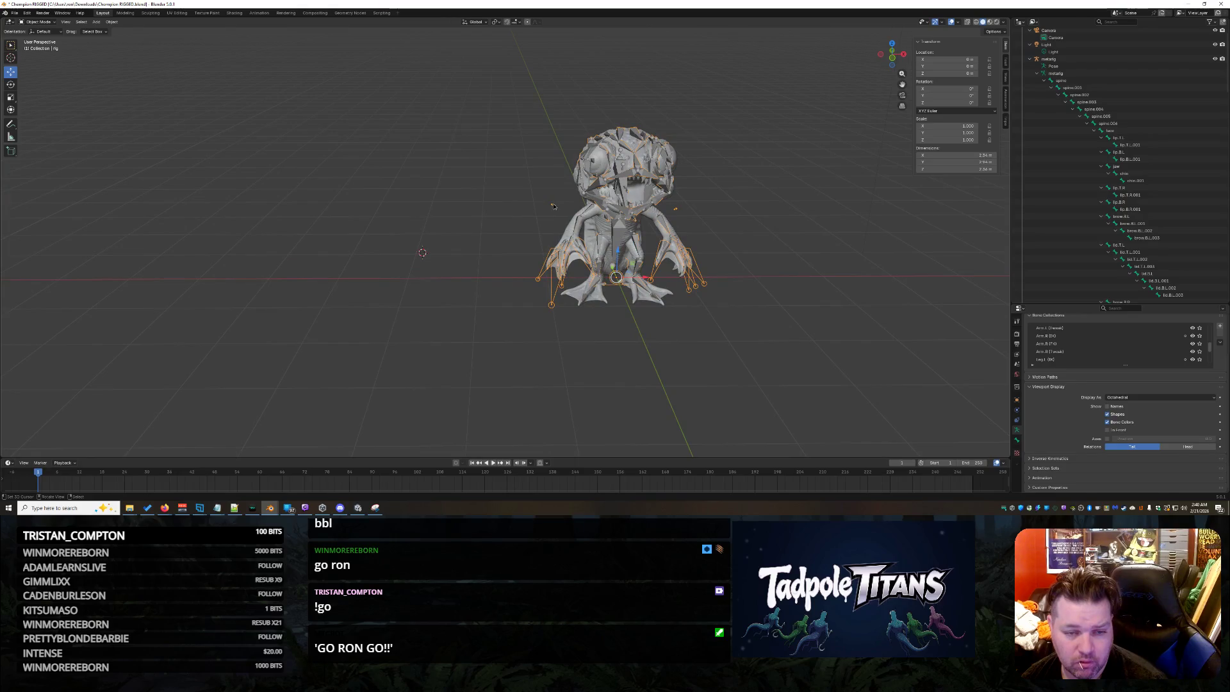
pyautogui.scroll(3, 542, 286)
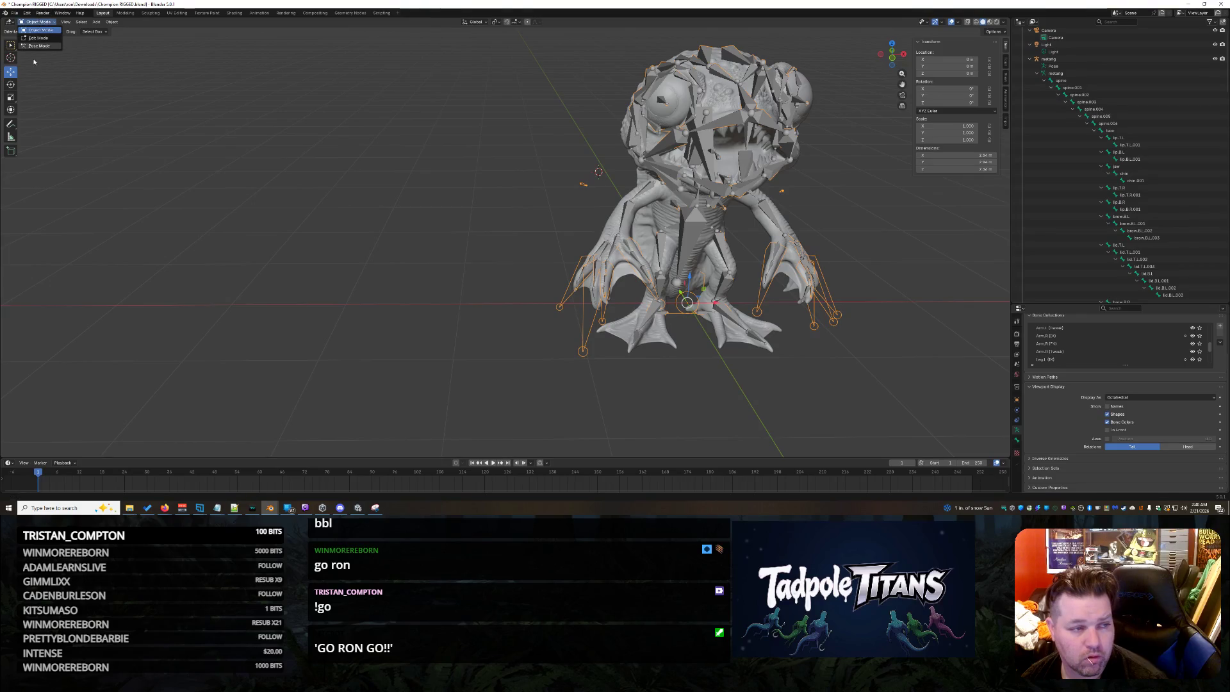
pyautogui.hotkey('ctrl', 'Tab')
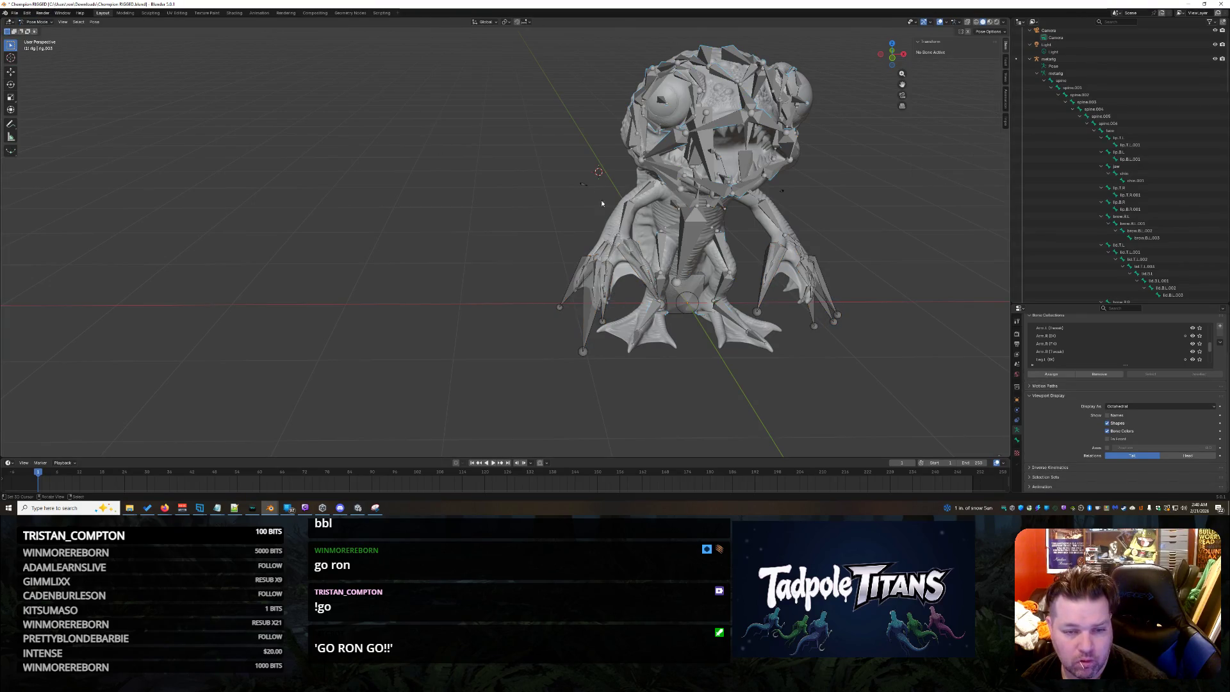
# Test-move the upper_arm_ik_target.R bone, reset it to rest, and deselect all bones.
pyautogui.click(584, 184)
pyautogui.click(14, 71)
pyautogui.moveTo(616, 190)
pyautogui.mouseDown()
pyautogui.moveTo(490, 189)
pyautogui.moveTo(505, 314)
pyautogui.moveTo(470, 324)
pyautogui.mouseUp()
pyautogui.hotkey('ctrl', 'z')
pyautogui.hotkey('ctrl', 'Tab')
pyautogui.hotkey('ctrl', 'Tab')
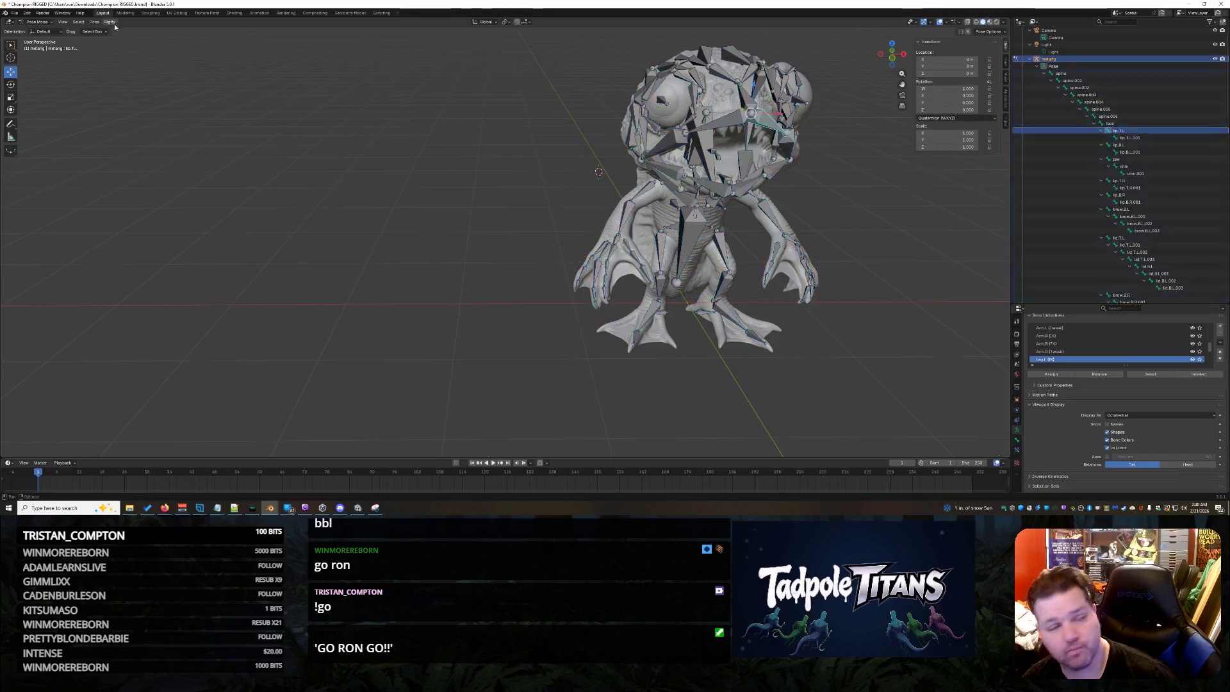
pyautogui.press(']')
pyautogui.press(']')
pyautogui.press(']')
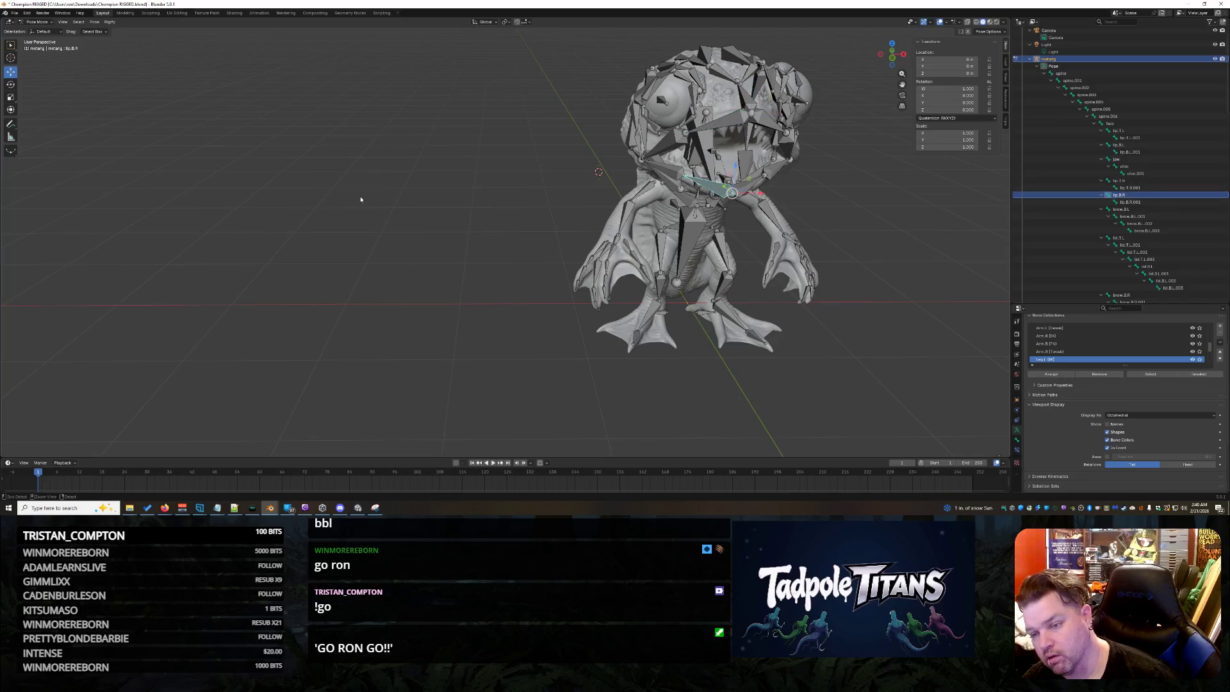
pyautogui.hotkey('alt', 'a')
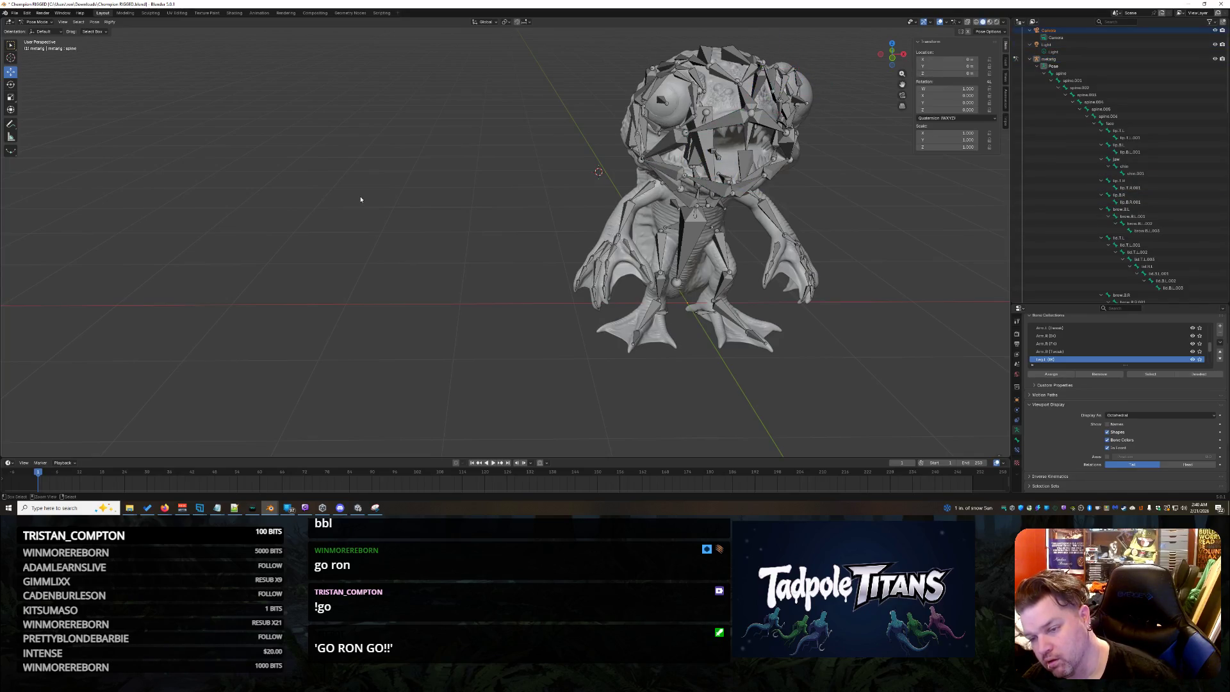
# Check the web browser, then back in Blender place the 3D cursor and select the jaw bone.
pyautogui.click(165, 507)
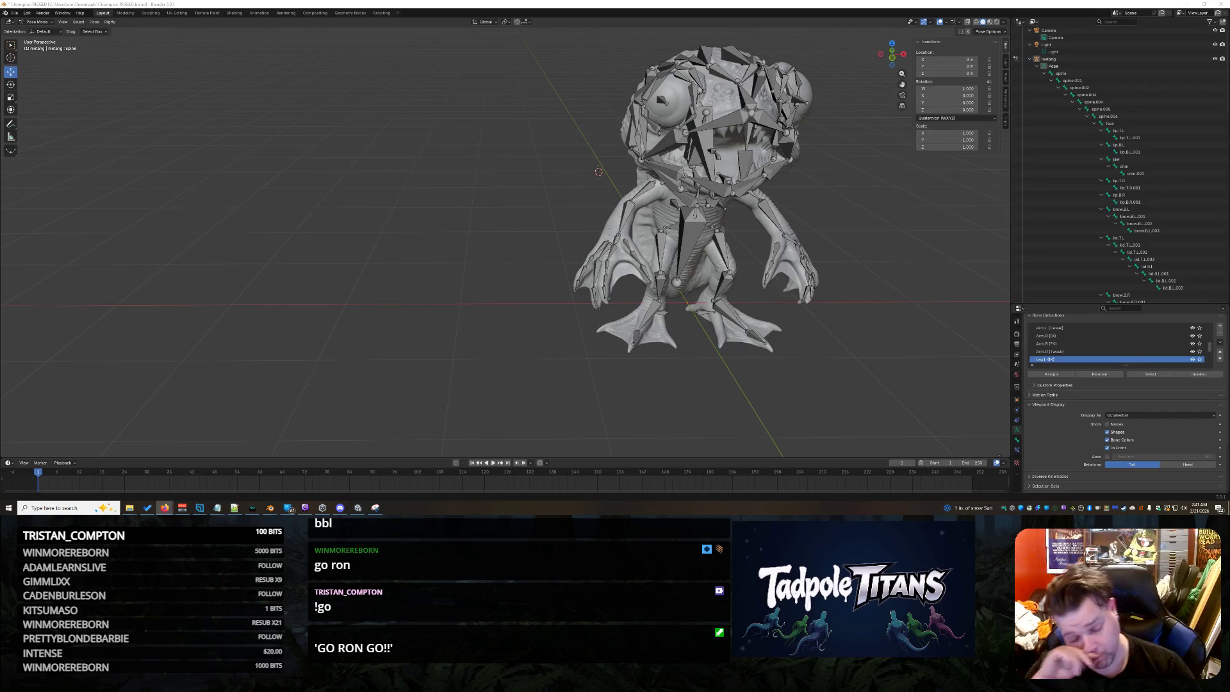
pyautogui.keyDown('shift'); pyautogui.rightClick(417, 282); pyautogui.keyUp('shift')
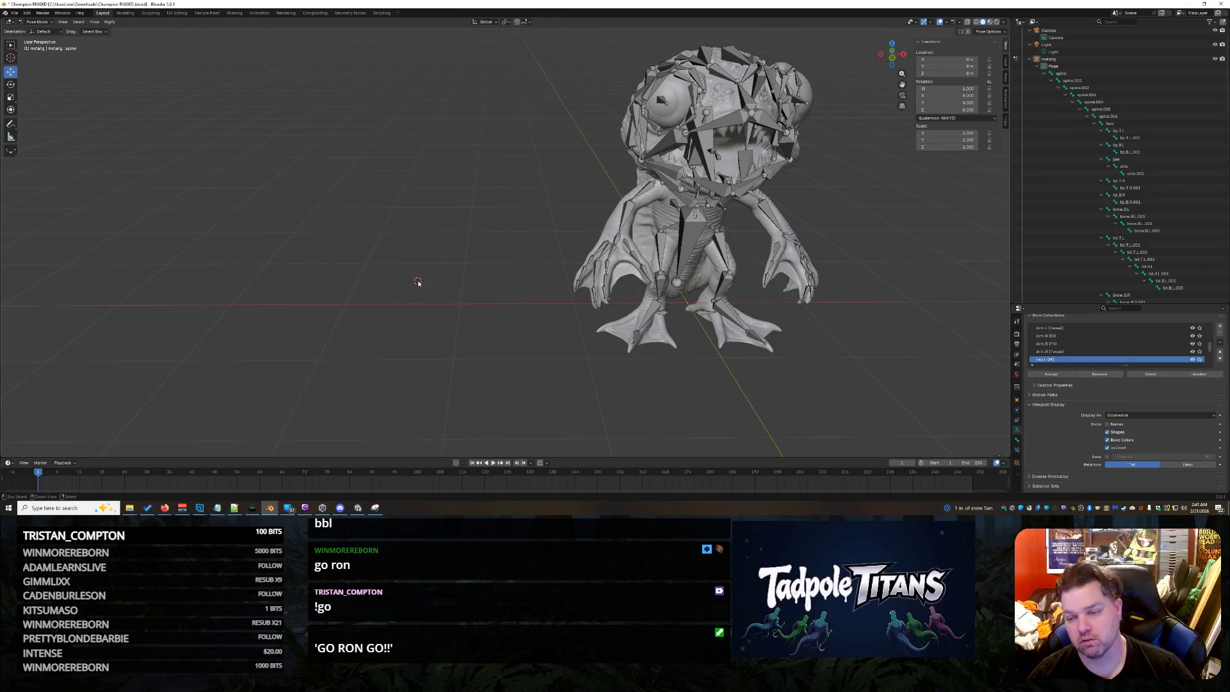
pyautogui.click(1116, 159)
pyautogui.hotkey('ctrl', 'z')
pyautogui.scroll(-15, 1137, 235)
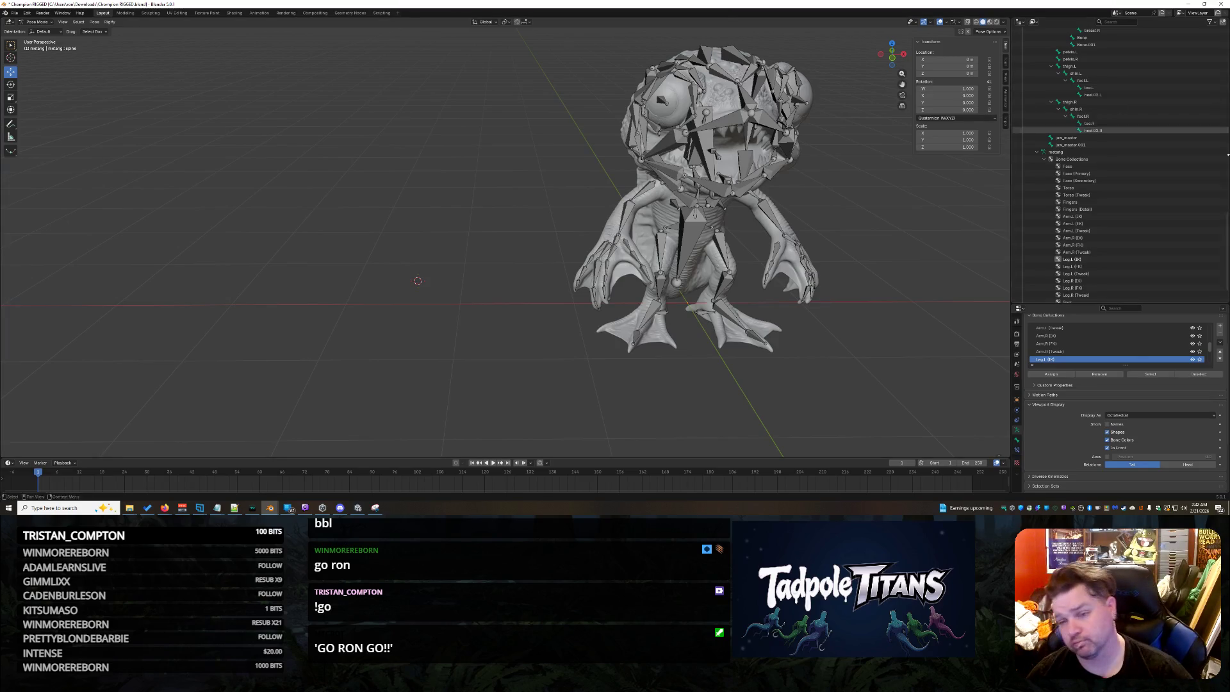
# Select the jaw_master.001 and jaw_master bones while orbiting around the creature's head.
pyautogui.click(1071, 145)
pyautogui.moveTo(890, 243)
pyautogui.mouseDown(button='middle')
pyautogui.moveTo(858, 250)
pyautogui.moveTo(904, 221)
pyautogui.moveTo(833, 231)
pyautogui.mouseUp(button='middle')
pyautogui.scroll(-2, 884, 254)
pyautogui.scroll(4, 890, 219)
pyautogui.scroll(-3, 833, 231)
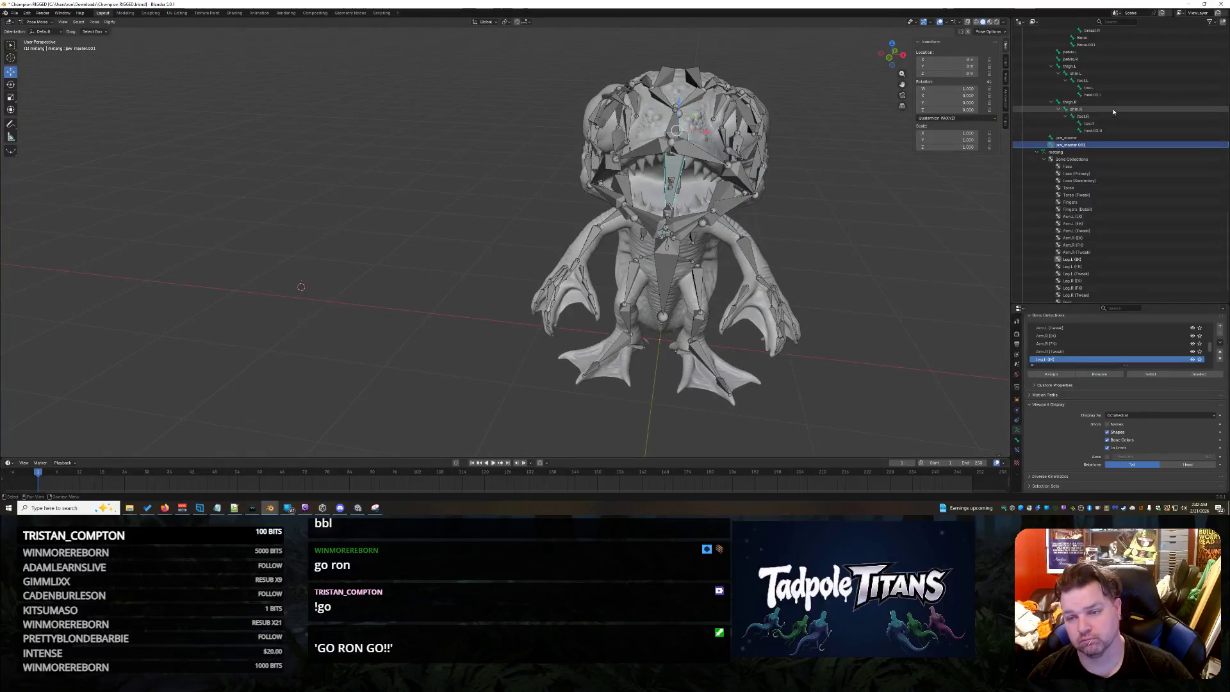
pyautogui.click(1095, 138)
pyautogui.moveTo(886, 262)
pyautogui.mouseDown(button='middle')
pyautogui.moveTo(811, 241)
pyautogui.moveTo(825, 246)
pyautogui.mouseUp(button='middle')
pyautogui.scroll(-15, 1095, 194)
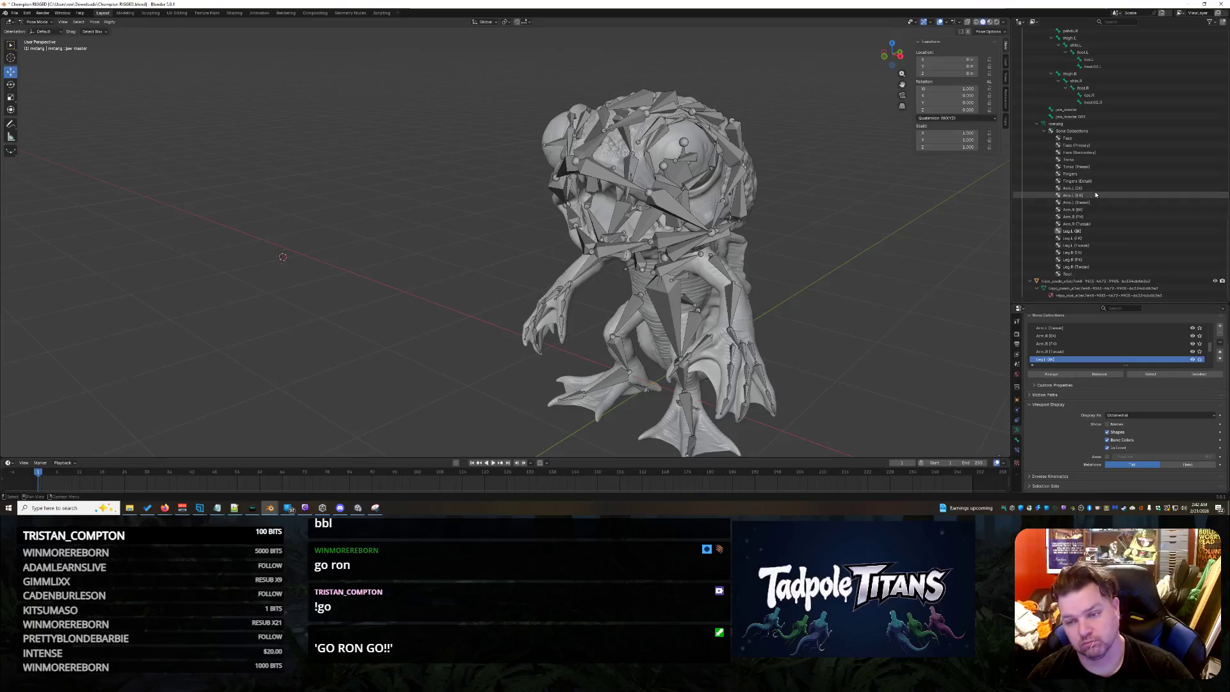
# Inspect forehead.R's Rigify rig type list and dismiss it unchanged.
pyautogui.click(1126, 189)
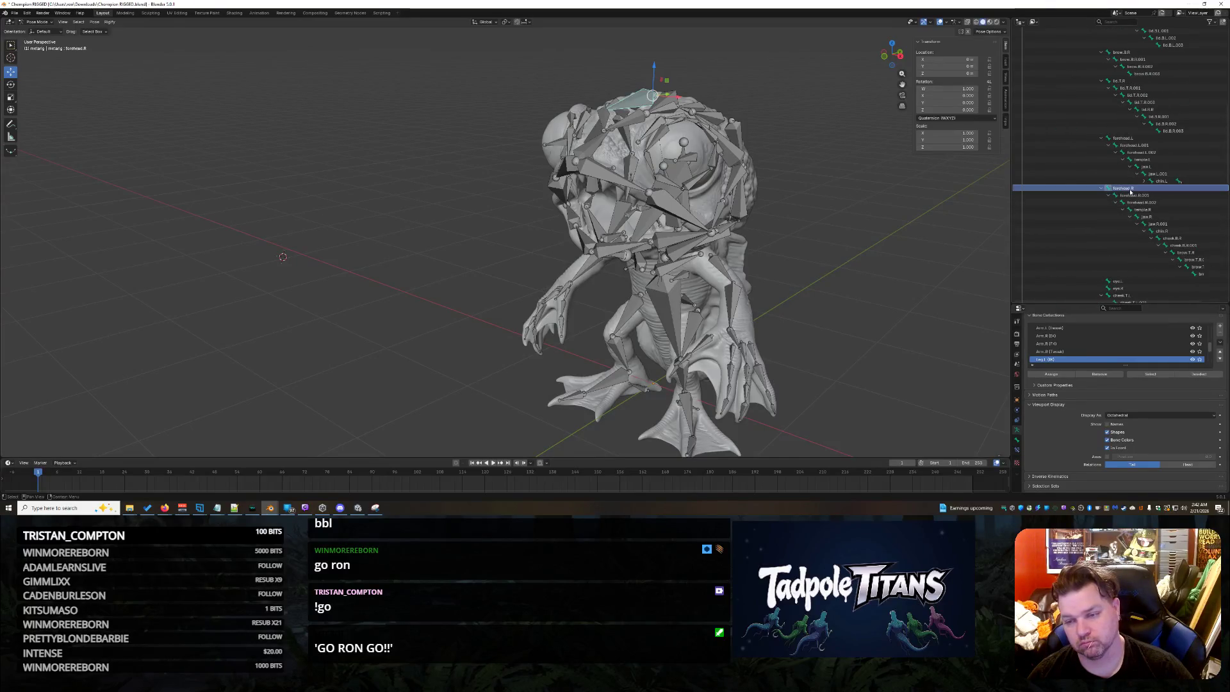
pyautogui.scroll(-4, 1109, 431)
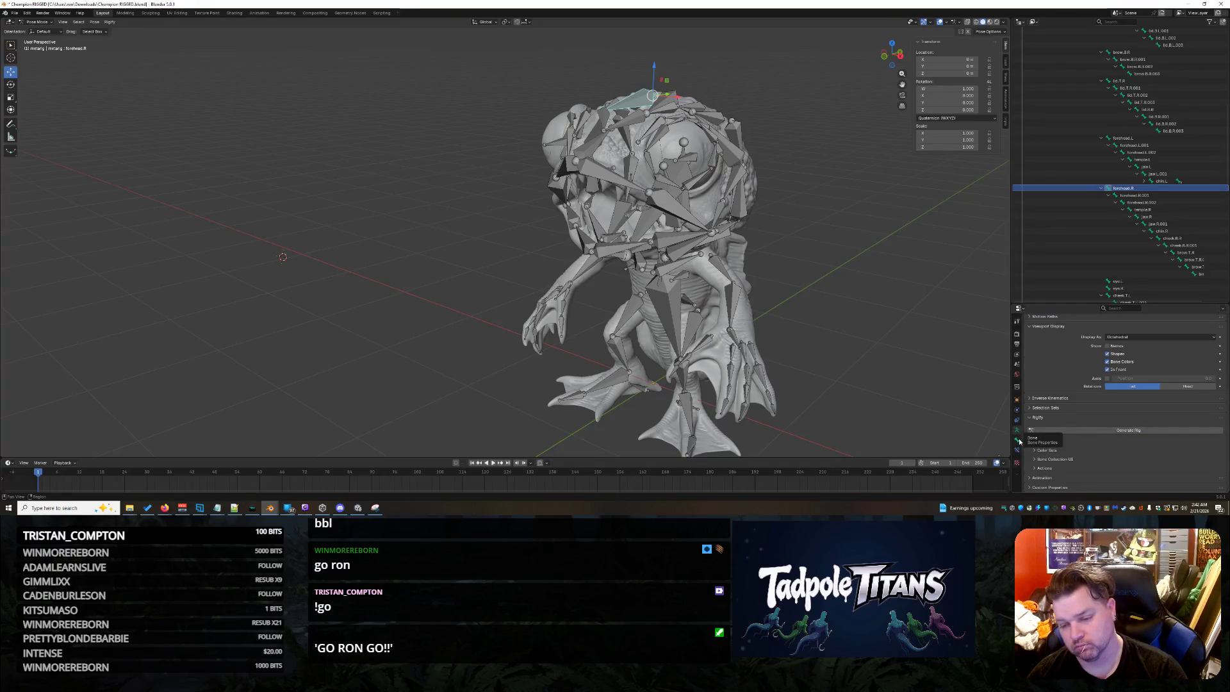
pyautogui.click(1019, 439)
pyautogui.click(1087, 450)
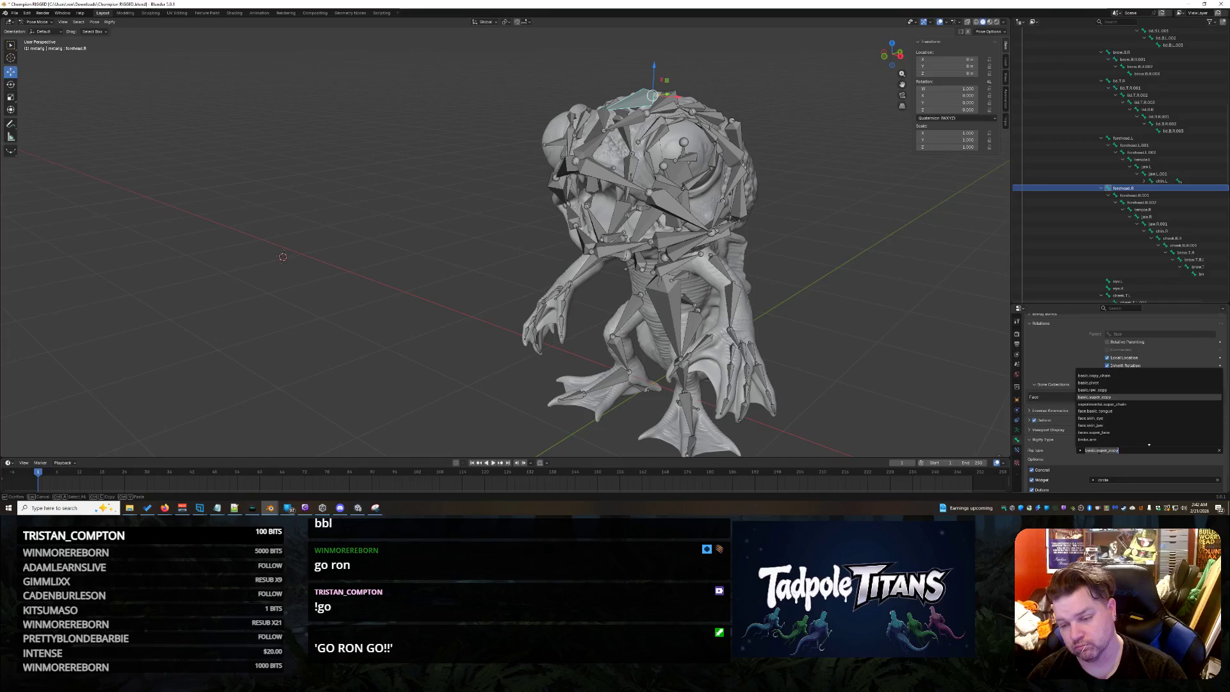
pyautogui.scroll(-10, 1149, 407)
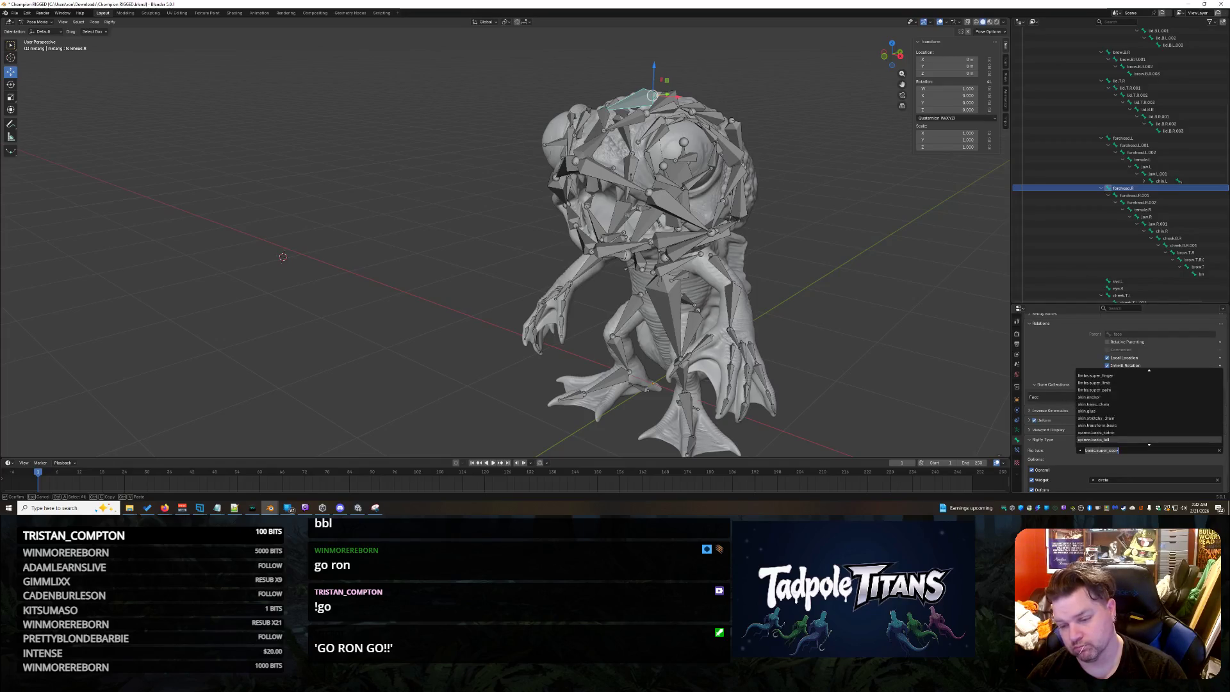
pyautogui.press('Escape')
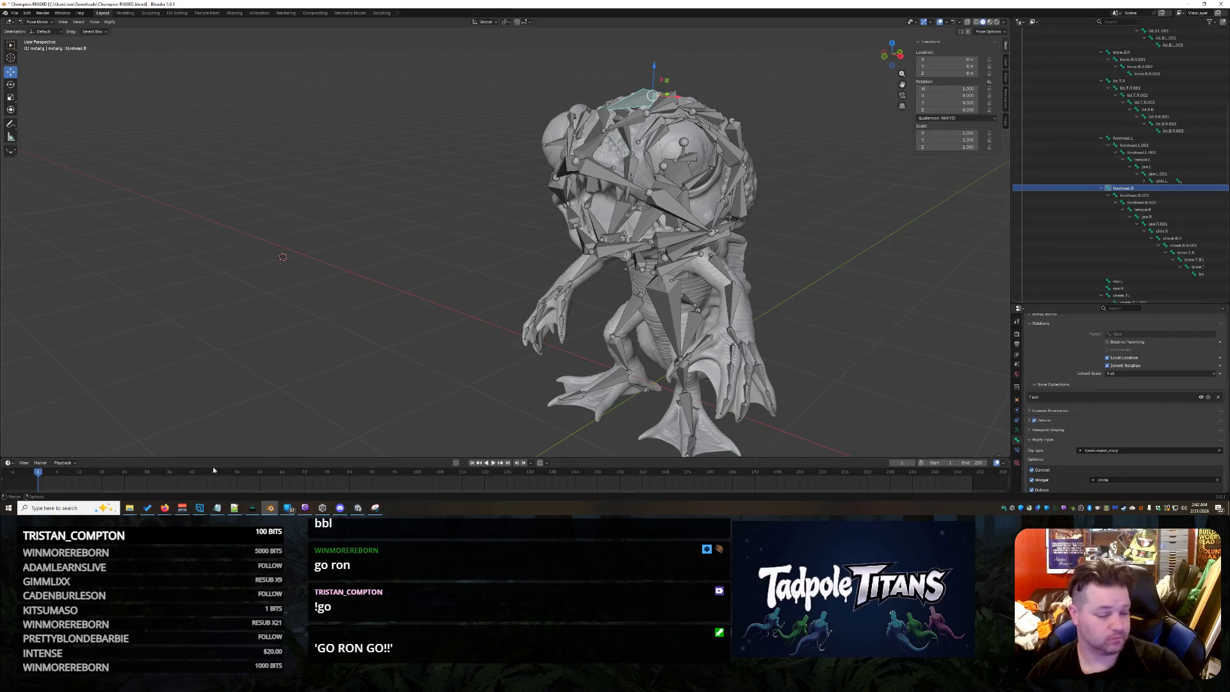
# Open Champion RIGGED.blend from the Downloads folder in File Explorer.
pyautogui.click(129, 507)
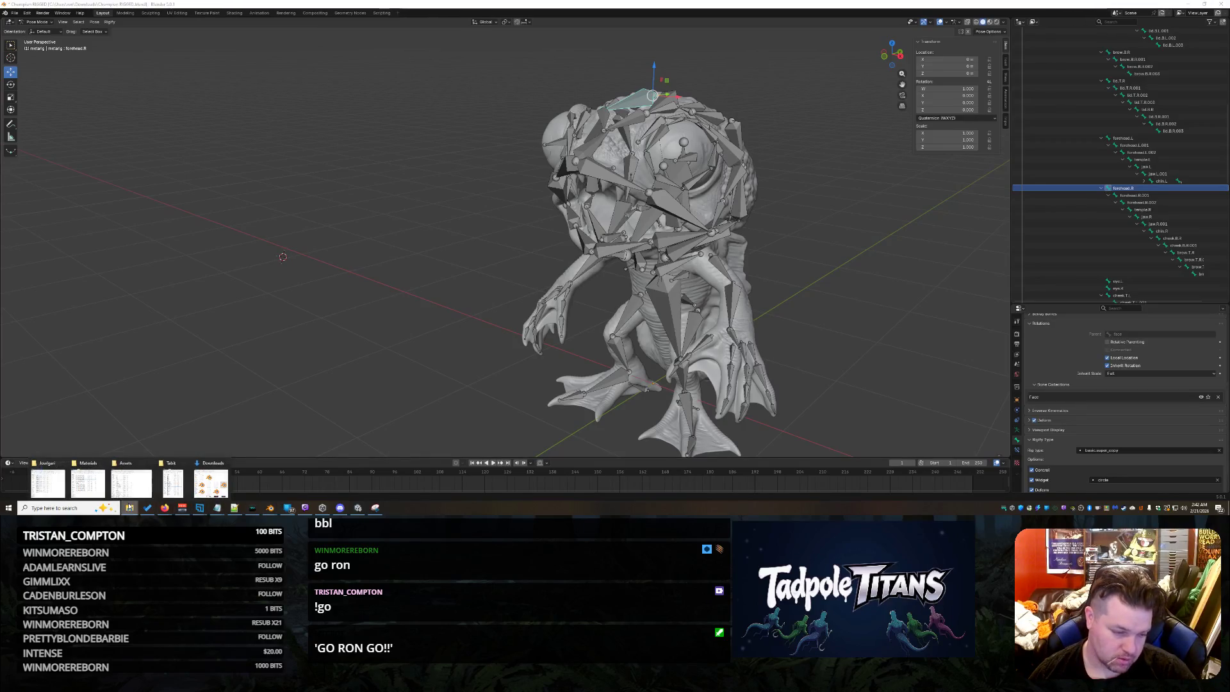
pyautogui.click(209, 489)
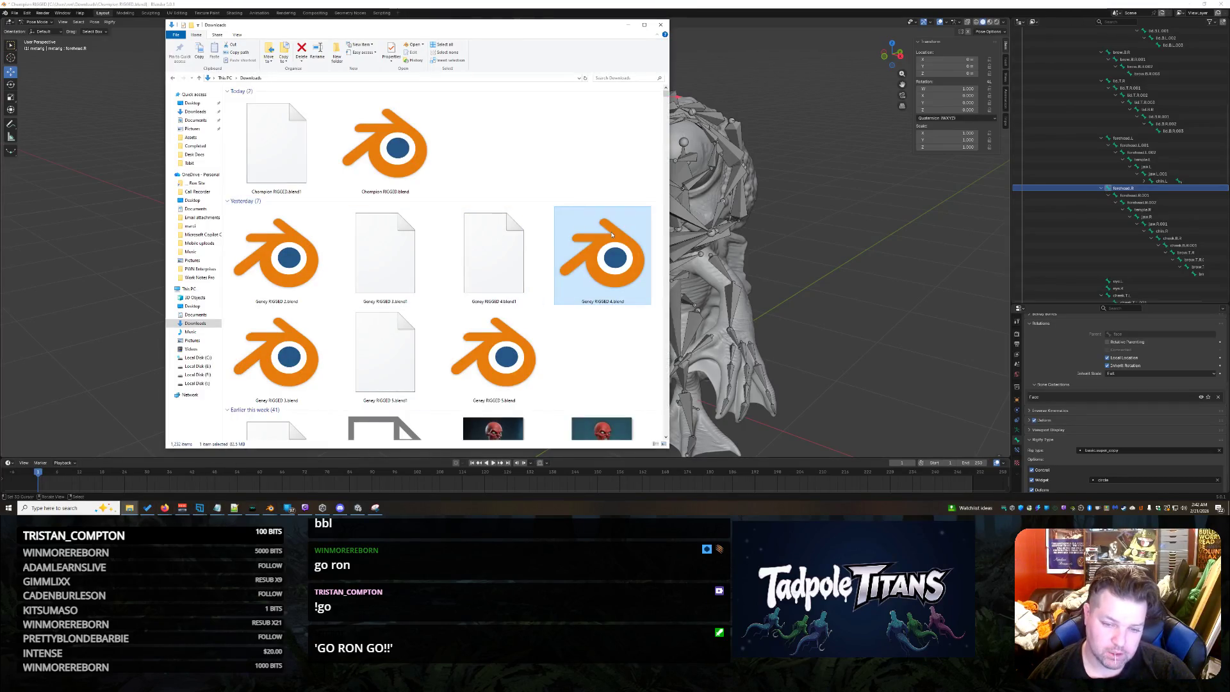
pyautogui.click(420, 146)
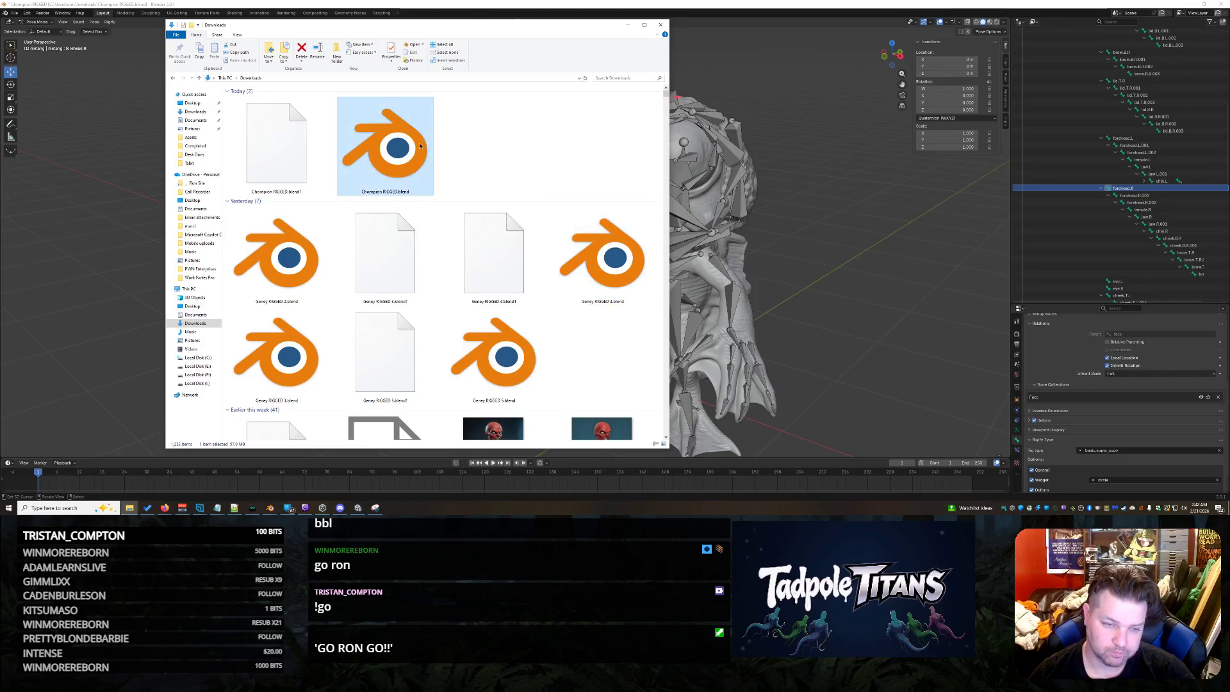
pyautogui.press('Return')
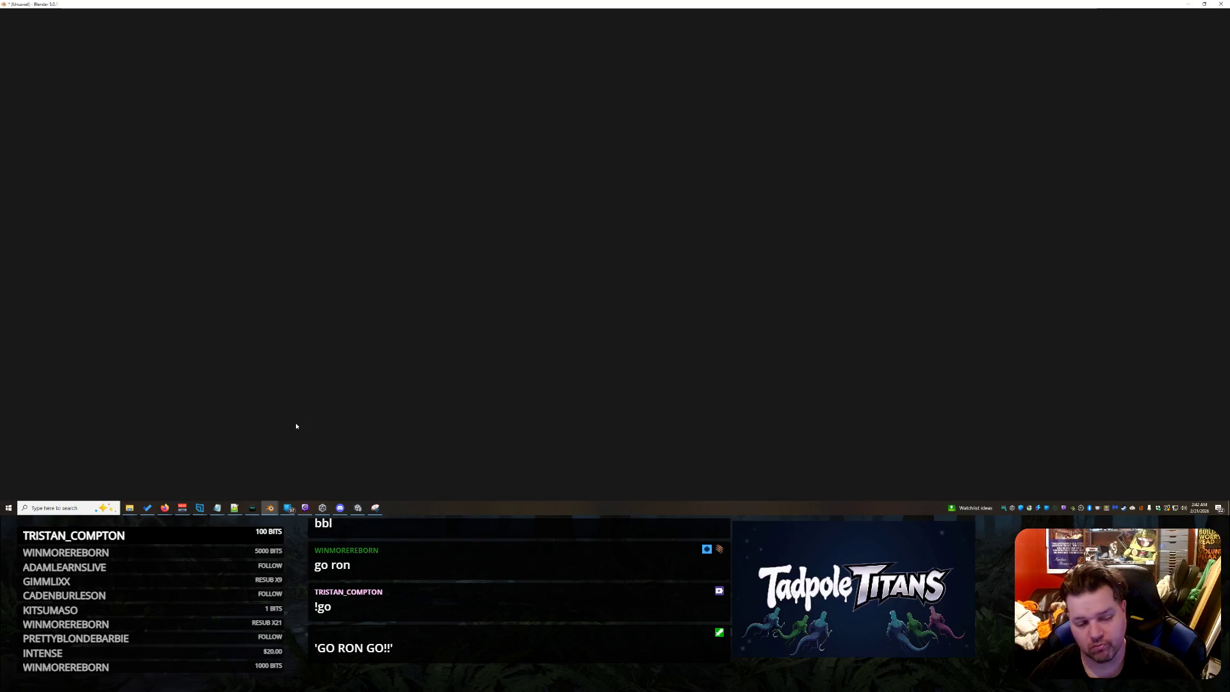
# Close the extra floating Info window.
pyautogui.moveTo(274, 509)
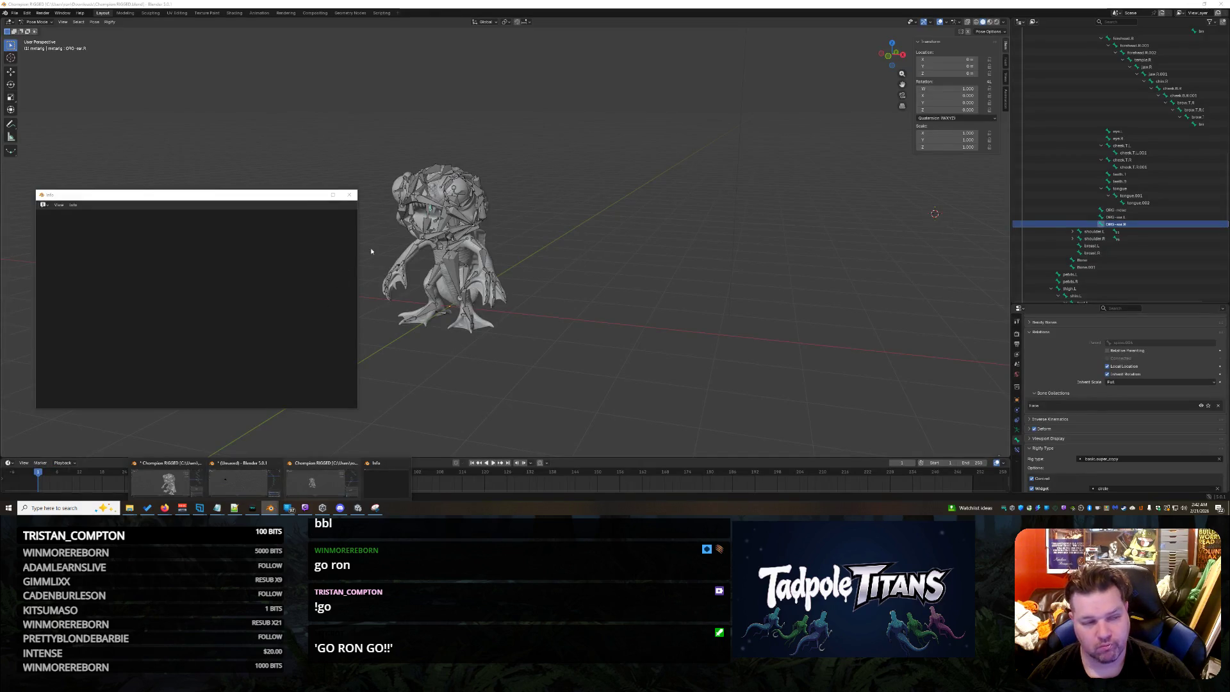
pyautogui.click(73, 205)
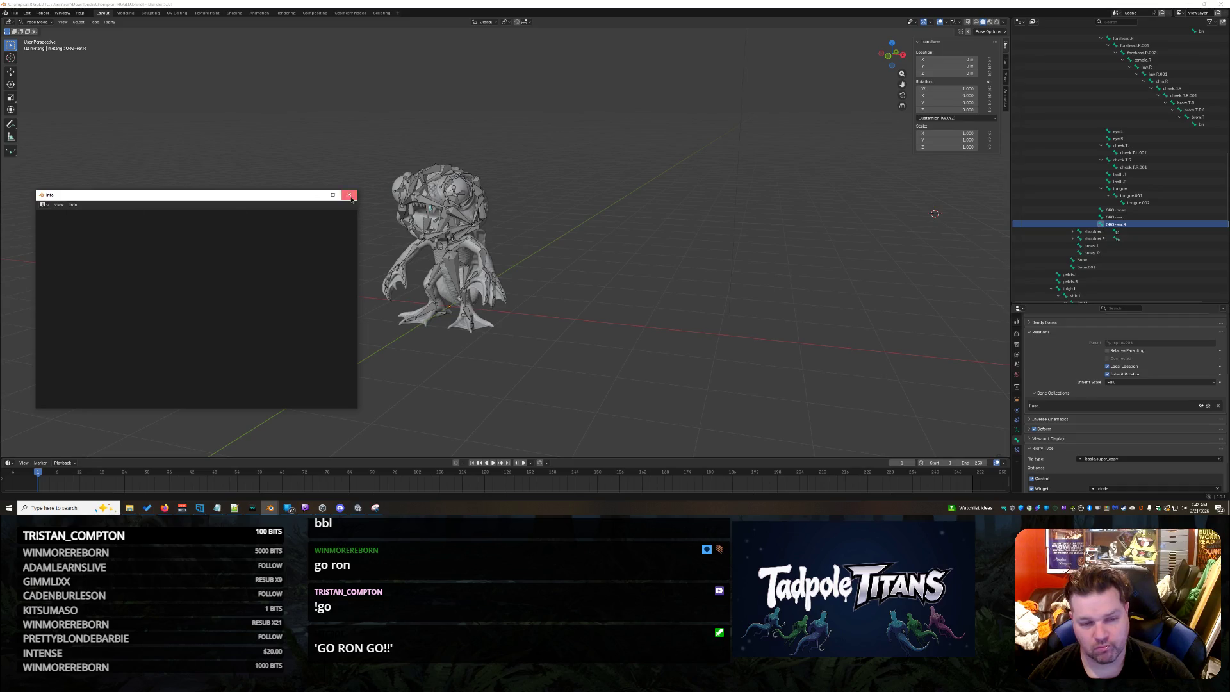
pyautogui.click(351, 197)
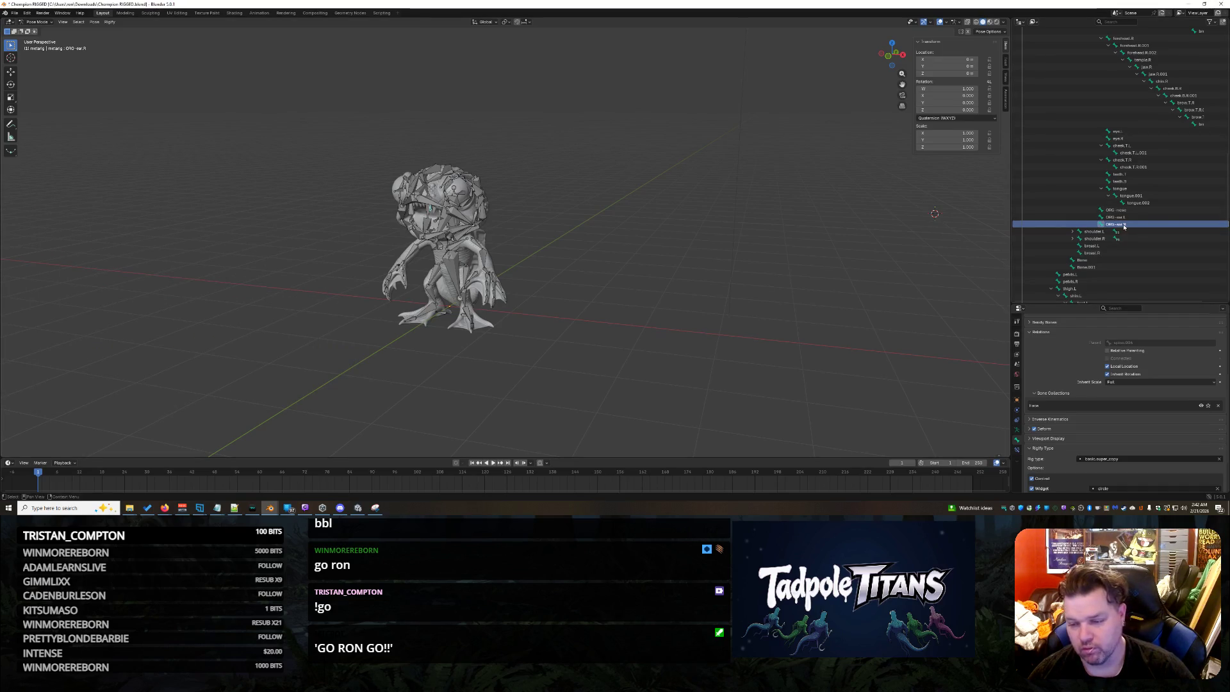
# Step through the metarig's bones in the Outliner, from shoulder.R and nose to the face bones.
pyautogui.press('Down')
pyautogui.click(1202, 237)
pyautogui.click(1116, 210)
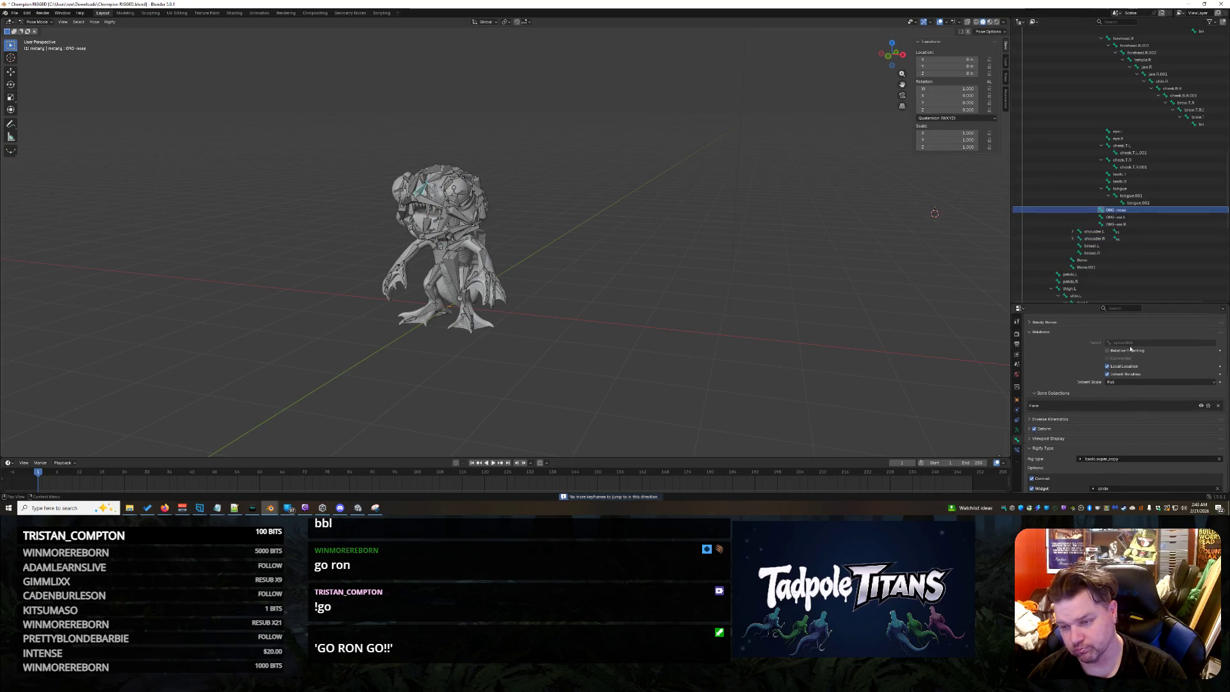
pyautogui.press('Up')
pyautogui.press('Up')
pyautogui.press('Up')
pyautogui.press('Up')
pyautogui.press('Up')
pyautogui.press('Up')
pyautogui.press('Up')
pyautogui.press('Up')
pyautogui.press('Up')
pyautogui.press('Up')
pyautogui.press('Up')
pyautogui.press('Up')
pyautogui.press('Up')
pyautogui.press('Up')
pyautogui.press('Up')
pyautogui.press('Up')
pyautogui.press('Up')
pyautogui.press('Up')
pyautogui.press('Down')
pyautogui.press('Down')
pyautogui.press('Down')
pyautogui.press('Up')
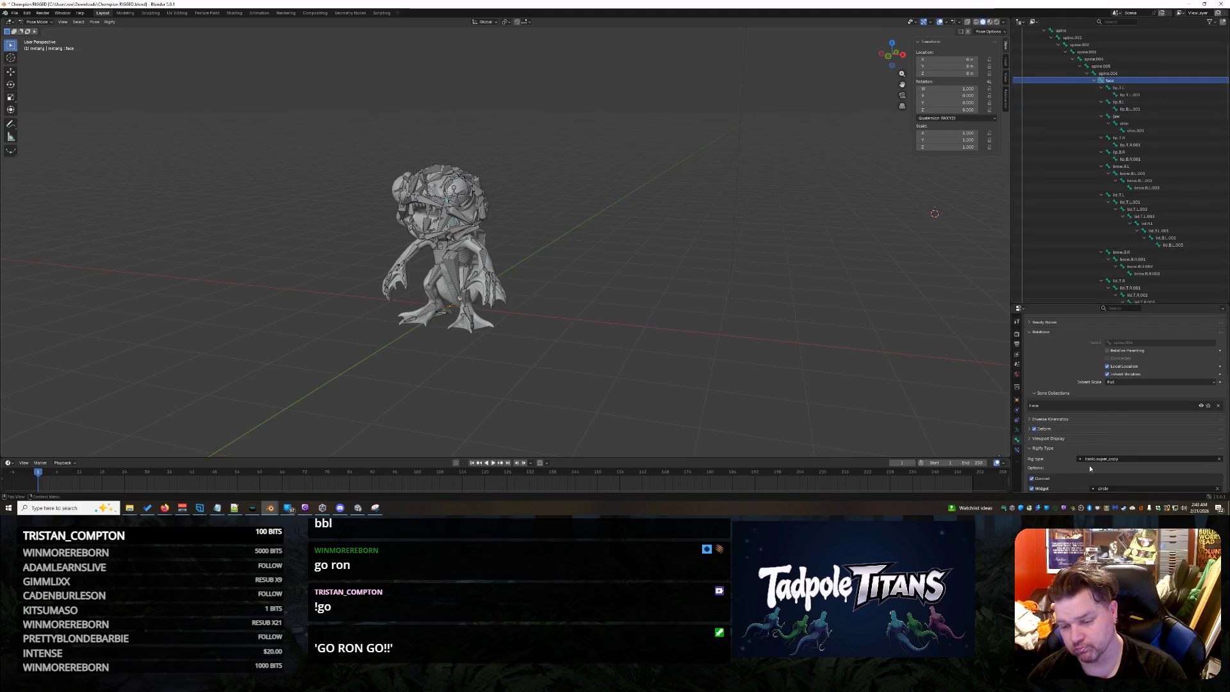
# Make the face bone a faces.super_face rig and check spine.006's rig type unchanged.
pyautogui.click(1089, 459)
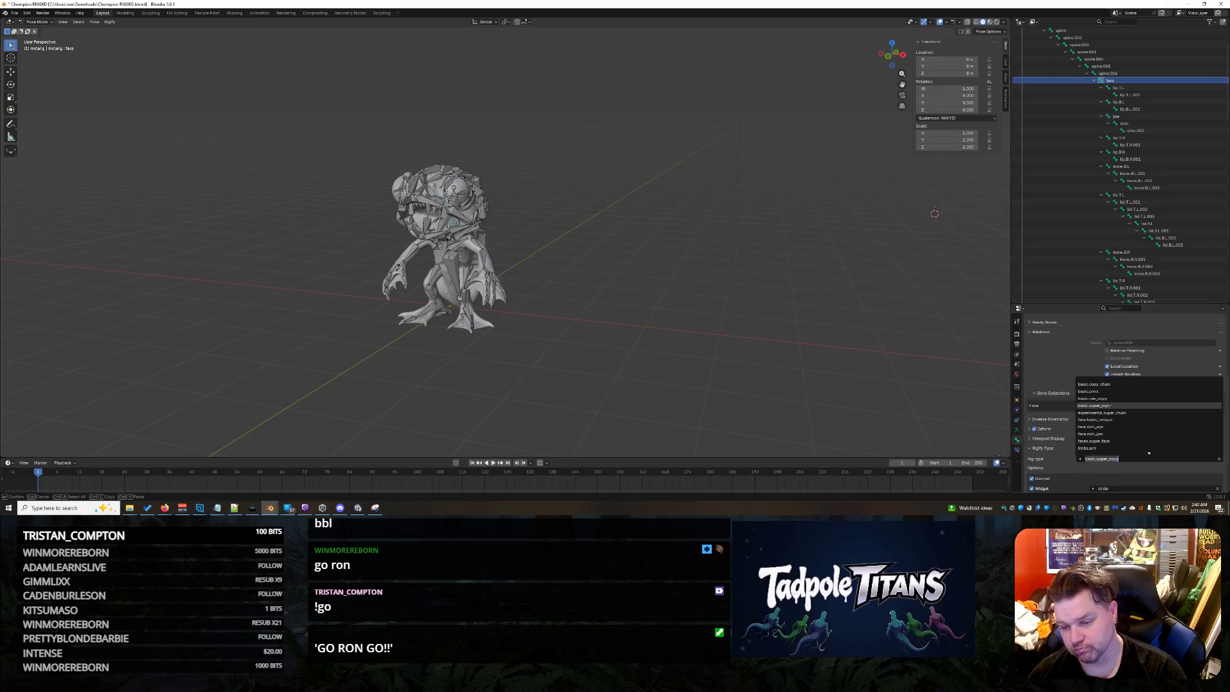
pyautogui.click(1113, 440)
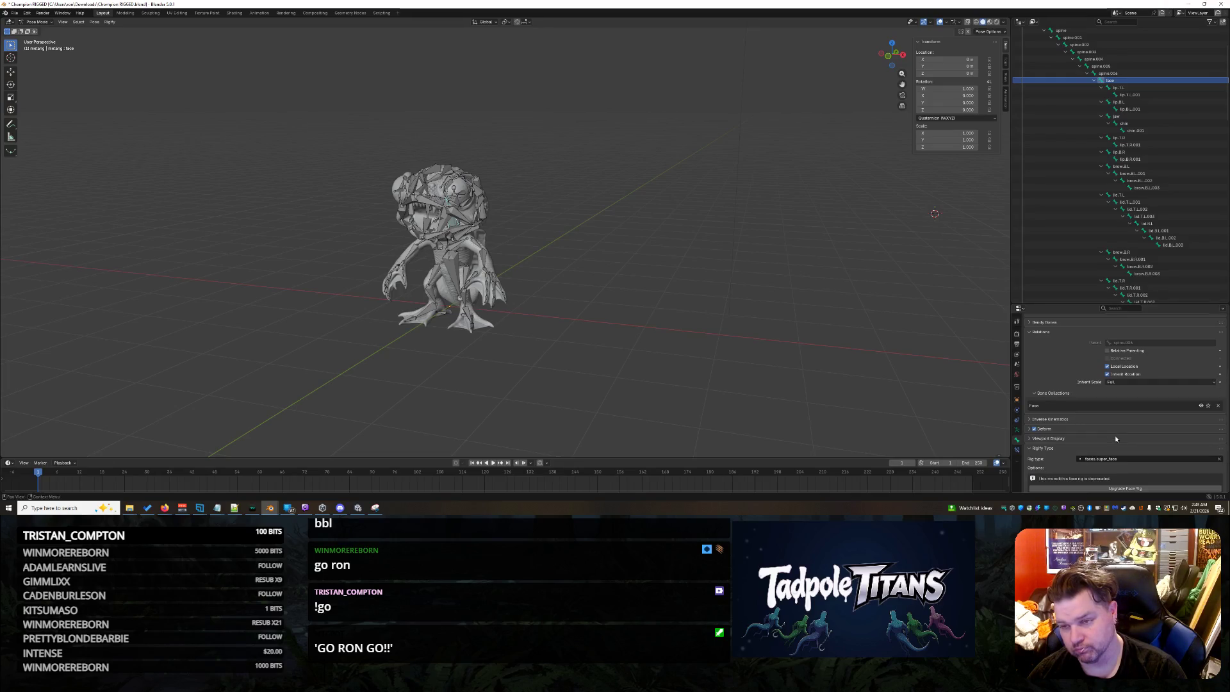
pyautogui.click(1109, 73)
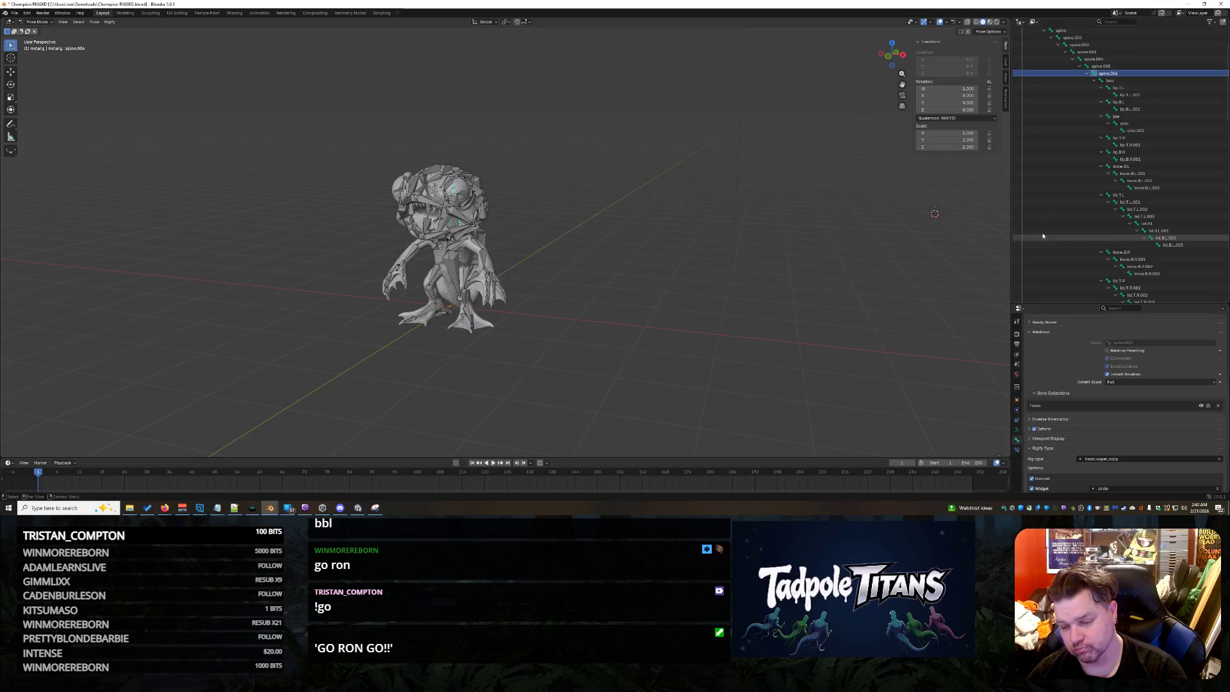
pyautogui.click(1104, 459)
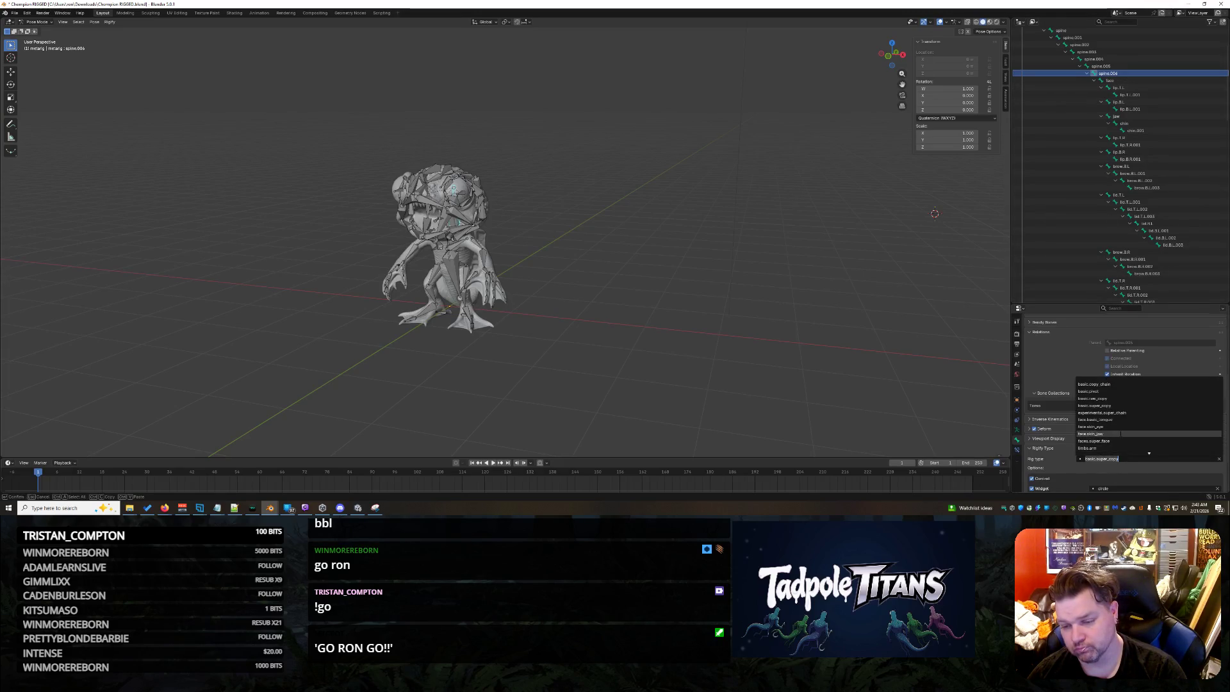
pyautogui.press('Escape')
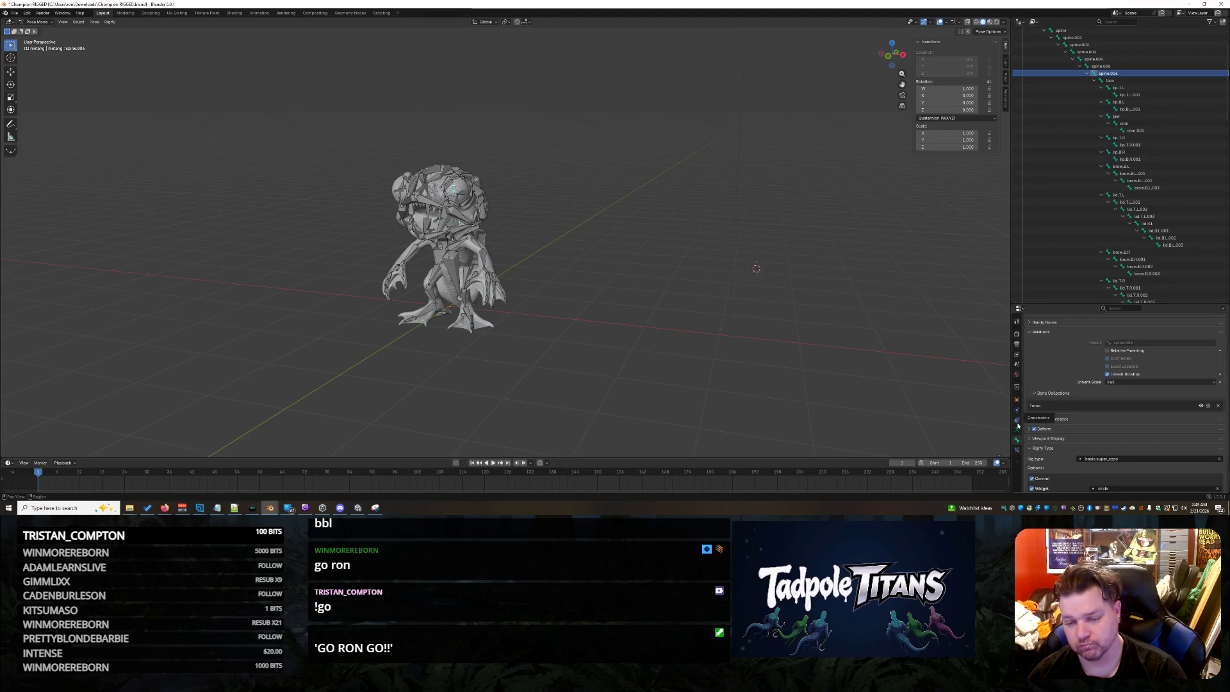
pyautogui.click(1018, 423)
pyautogui.click(1017, 440)
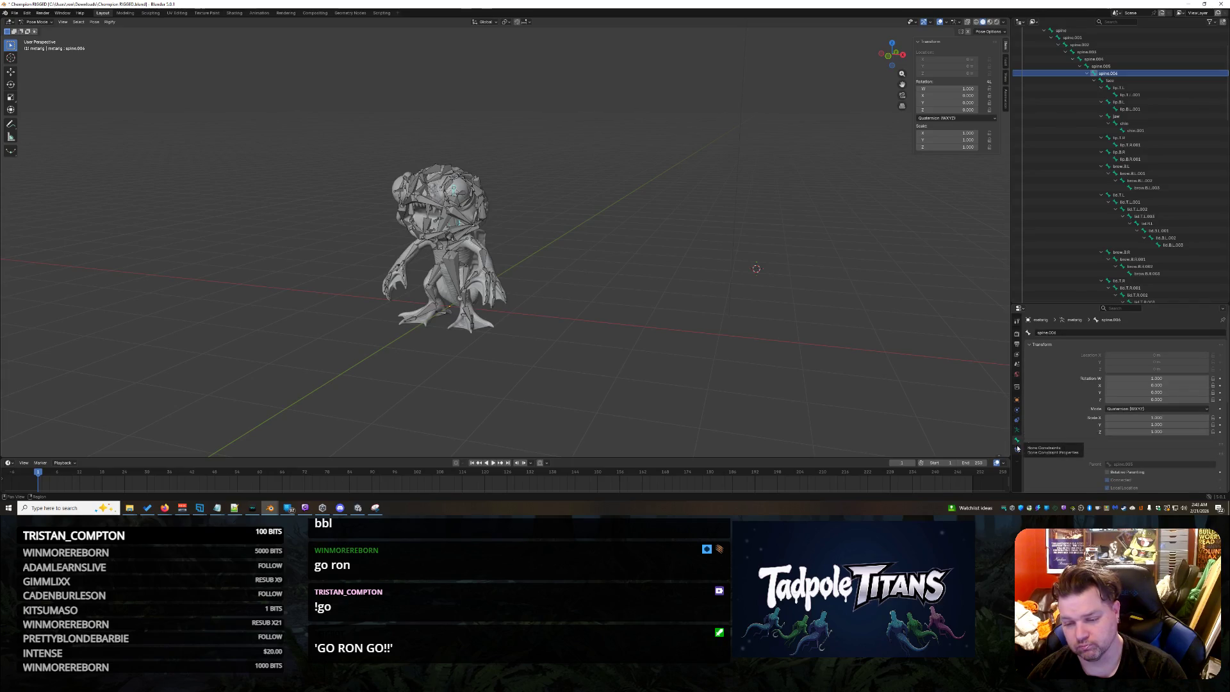
# Select the metarig object and click Generate Rig in its armature data settings.
pyautogui.click(1018, 430)
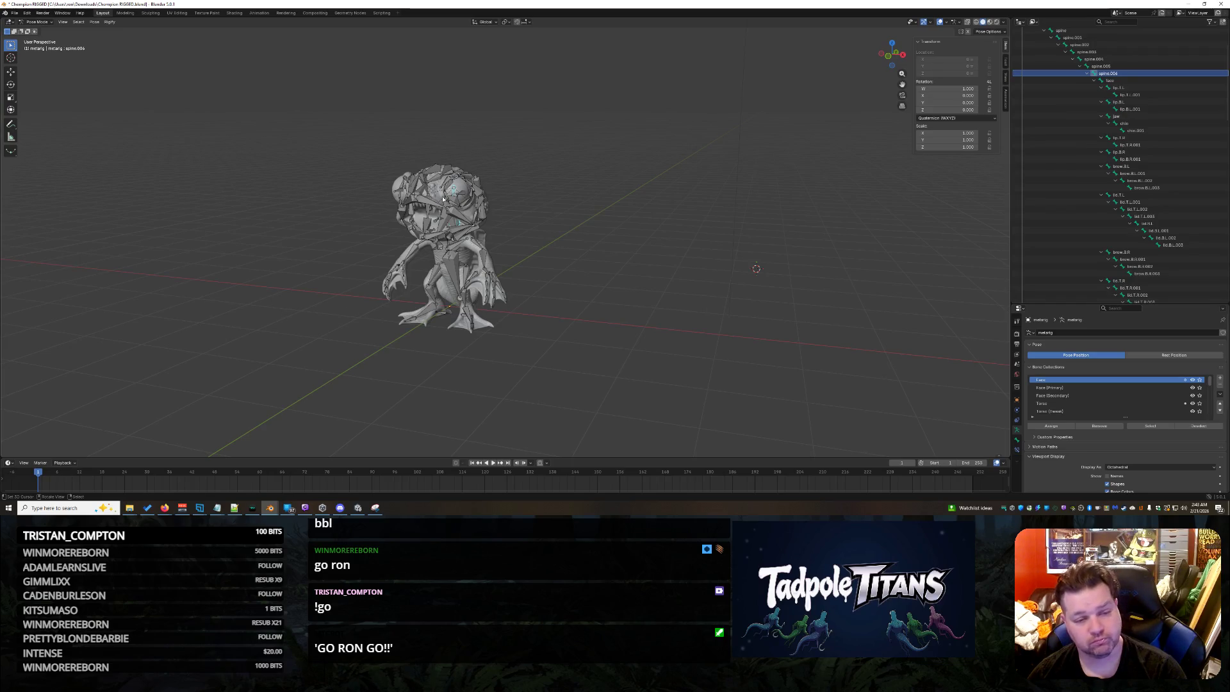
pyautogui.scroll(5, 1028, 87)
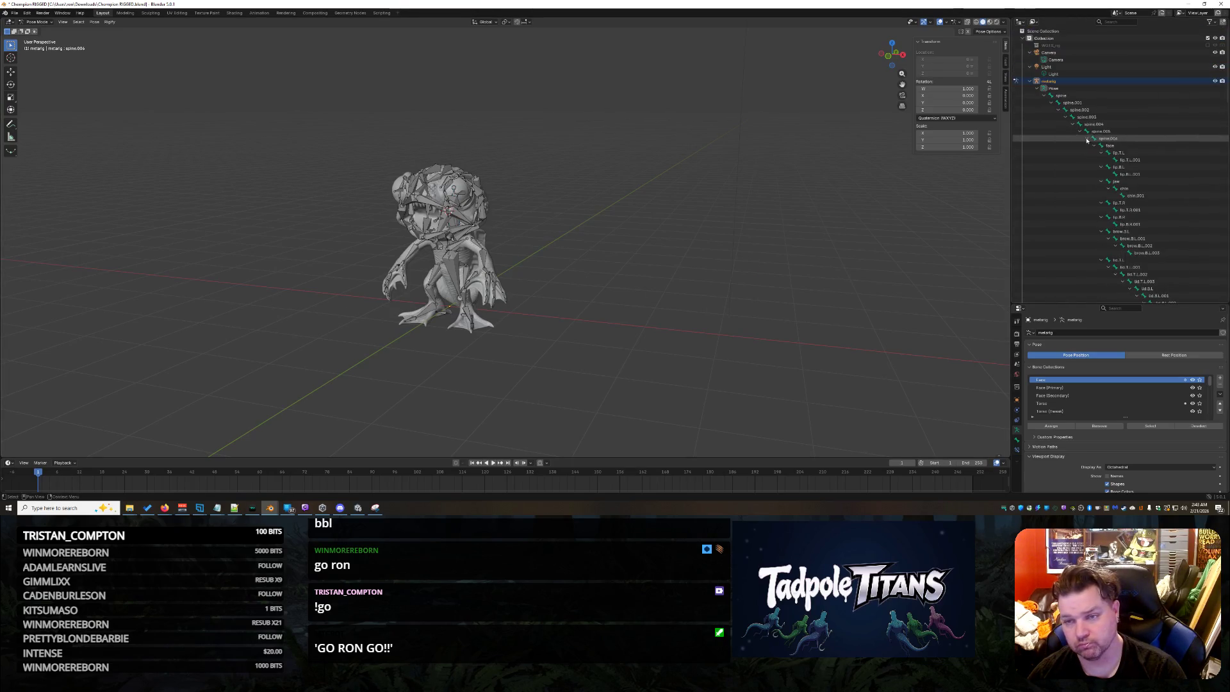
pyautogui.click(1029, 81)
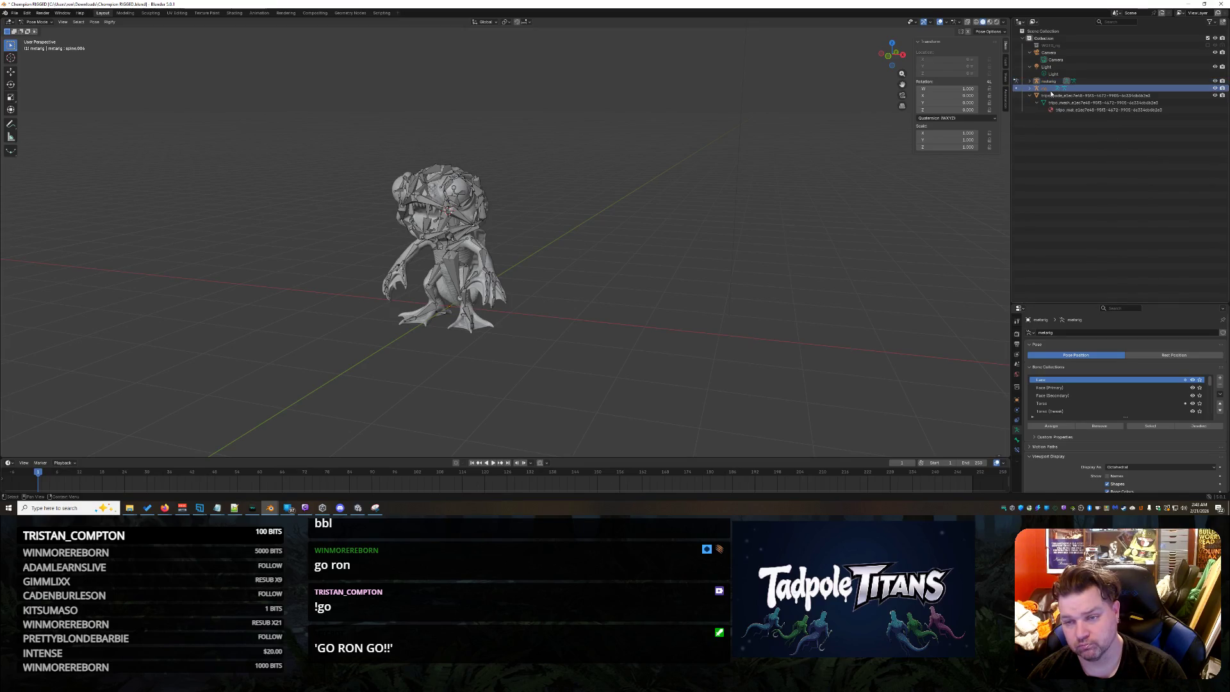
pyautogui.click(1050, 84)
pyautogui.scroll(-5, 1086, 446)
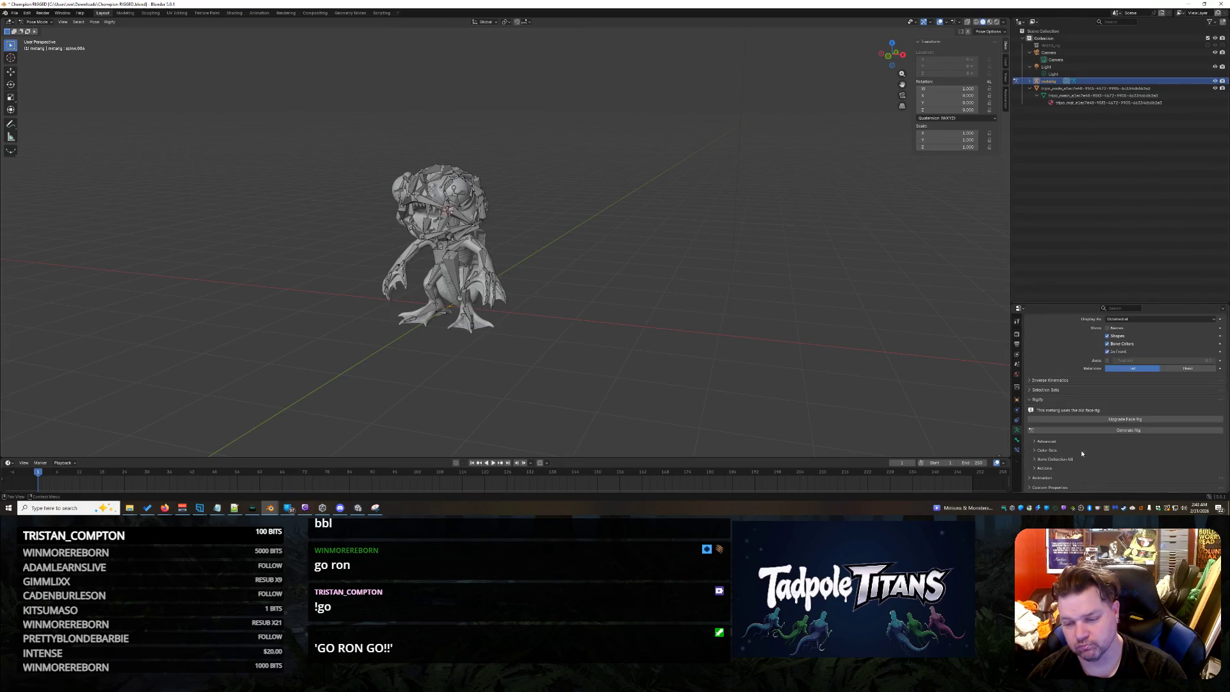
pyautogui.click(1115, 429)
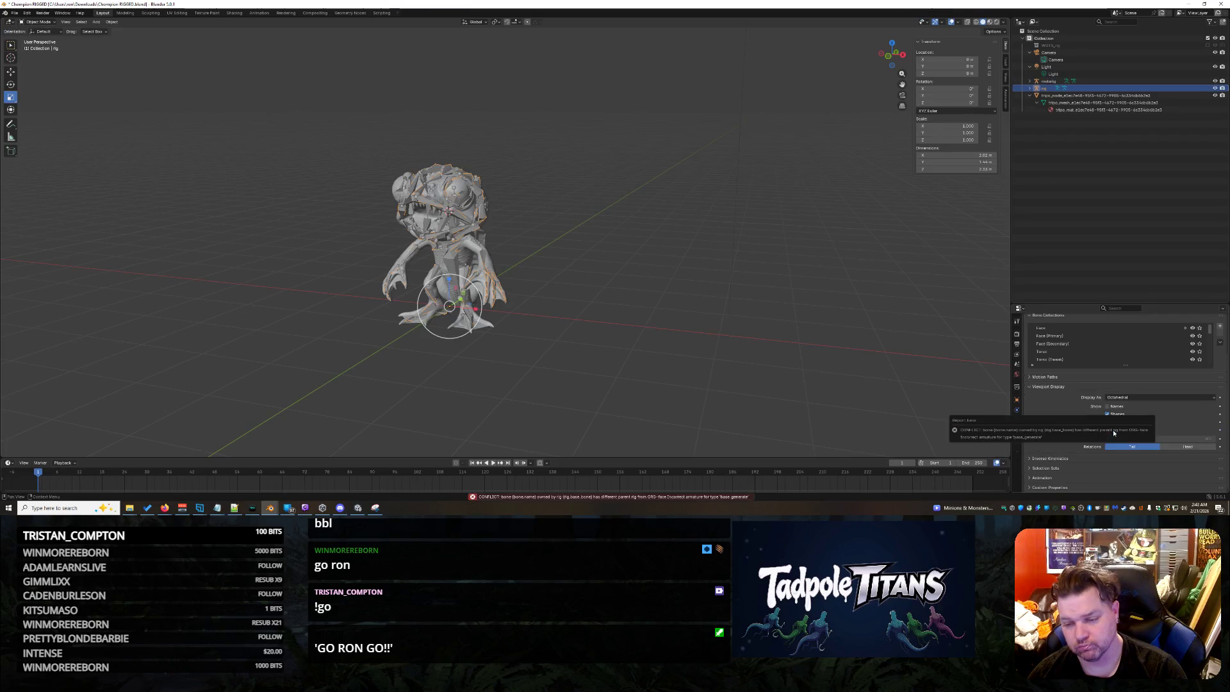
# Open the Info Log and select the Rigify CONFLICT error about the ORG-face parent rig.
pyautogui.click(704, 497)
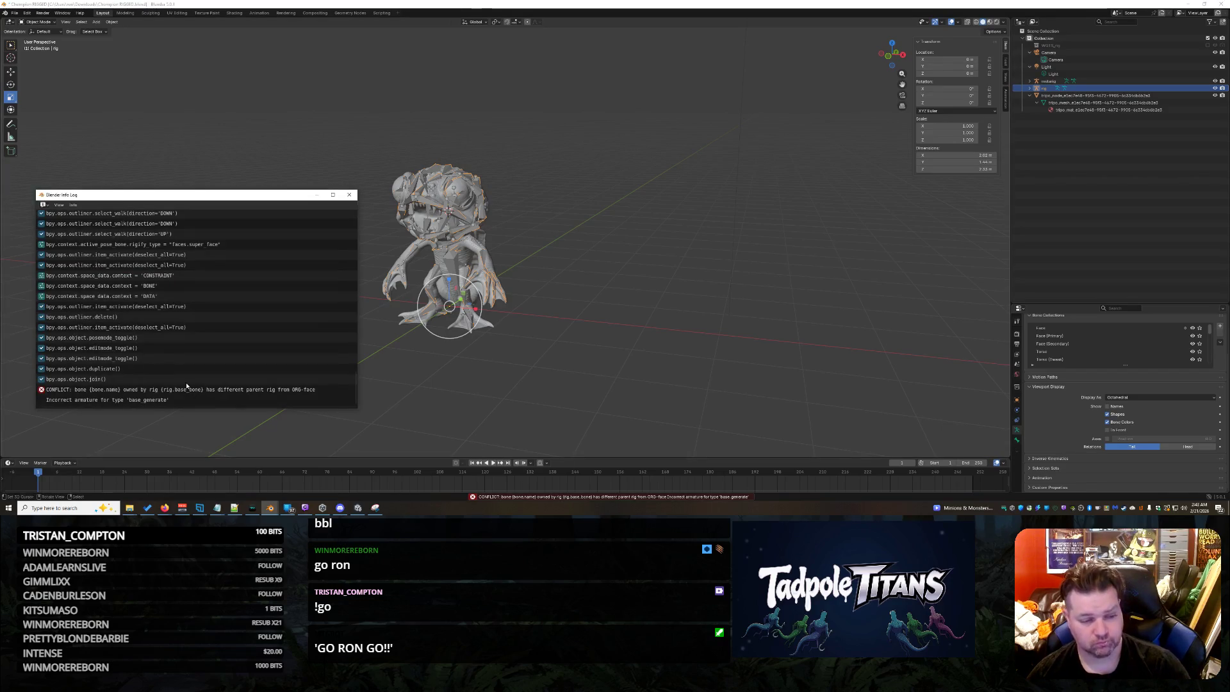
pyautogui.click(187, 399)
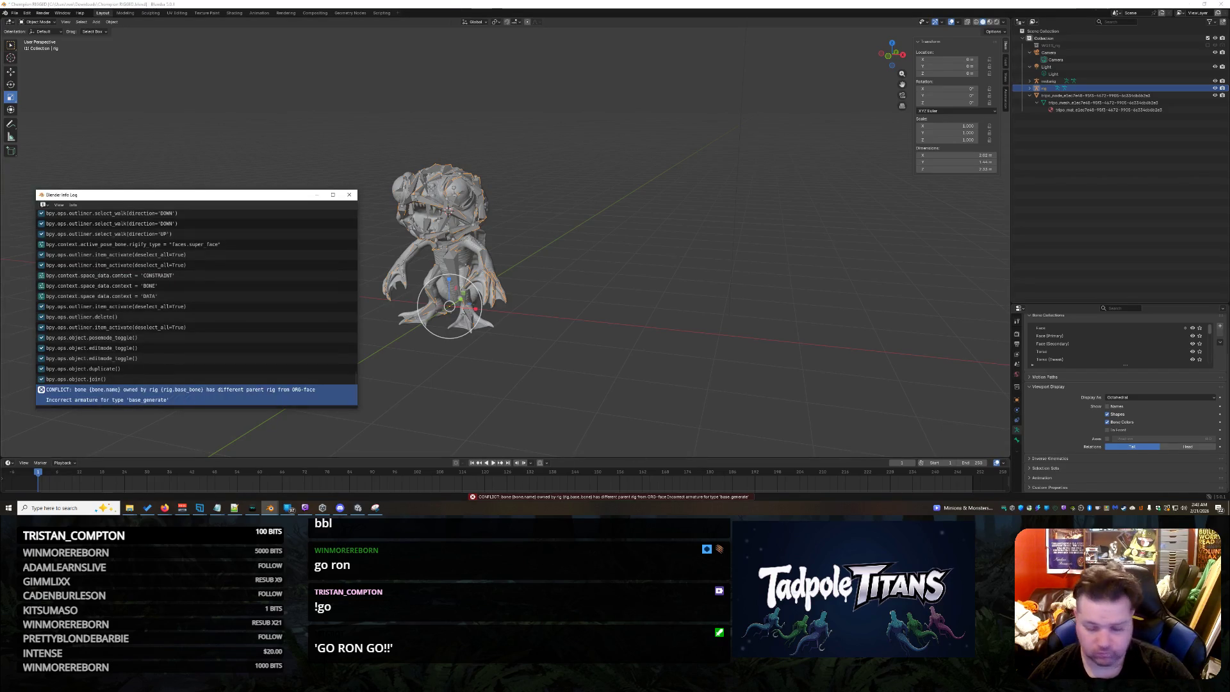
pyautogui.hotkey('alt', 'Tab')
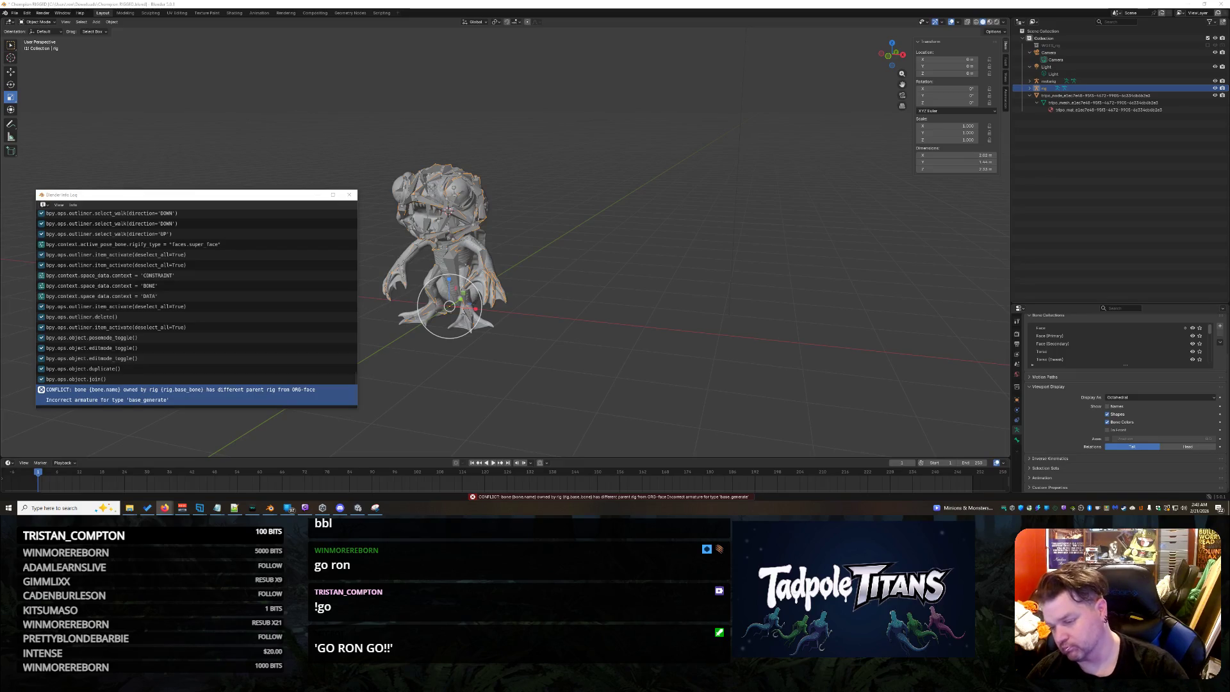
# Close the Info Log window and return to the metarig in Pose Mode, expanding its bone hierarchy.
pyautogui.click(346, 196)
pyautogui.click(623, 269)
pyautogui.hotkey('ctrl', 'z')
pyautogui.hotkey('ctrl', 'z')
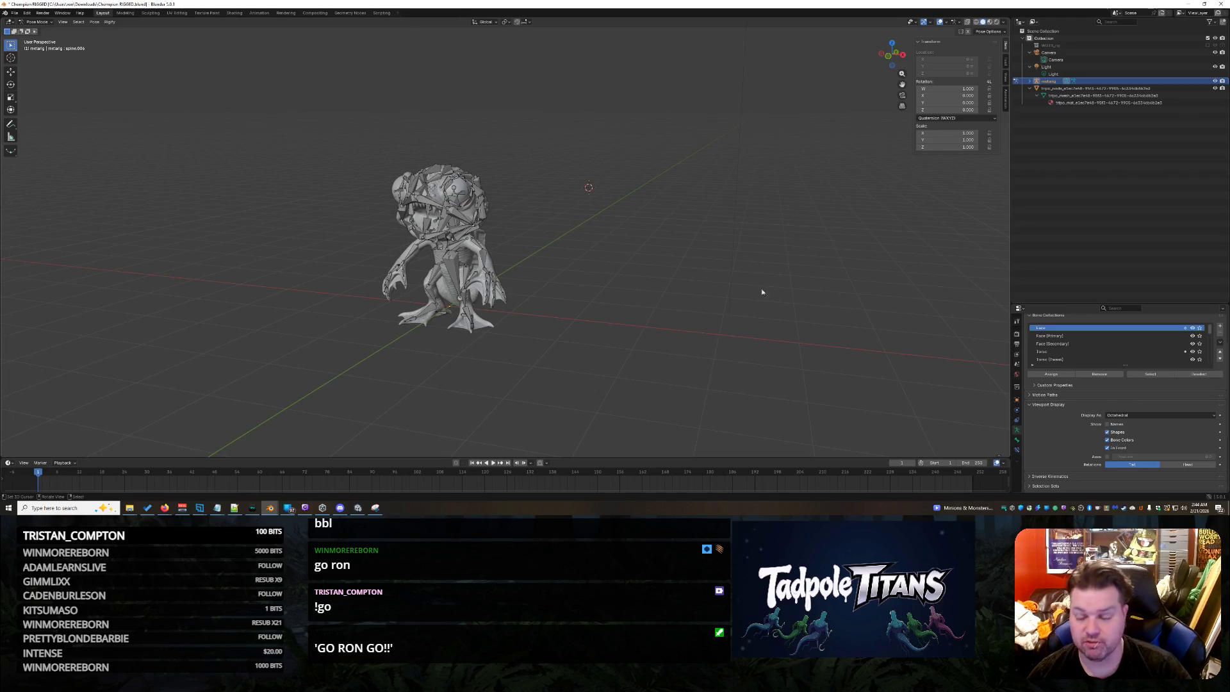
pyautogui.keyDown('shift'); pyautogui.click(1030, 83); pyautogui.keyUp('shift')
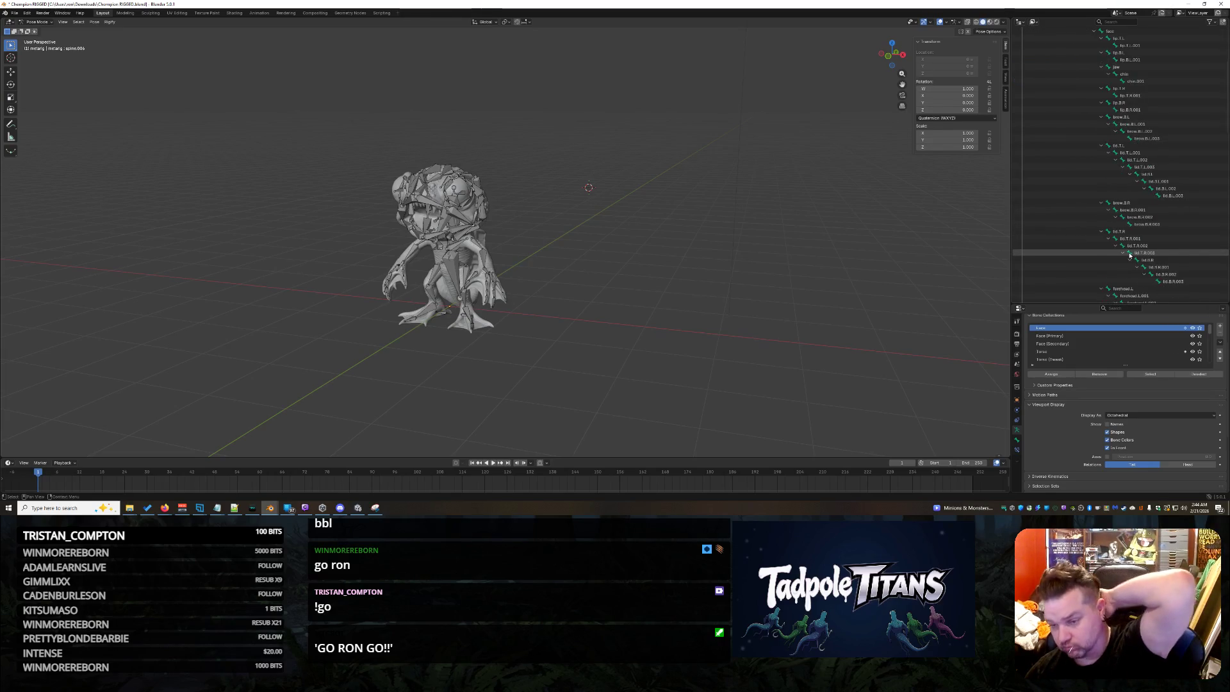
# Collapse the lip, jaw, brow, lid, forehead and cheek.T.R bone branches in the Outliner.
pyautogui.scroll(-1, 1130, 255)
pyautogui.click(1101, 139)
pyautogui.click(1105, 147)
pyautogui.click(1101, 145)
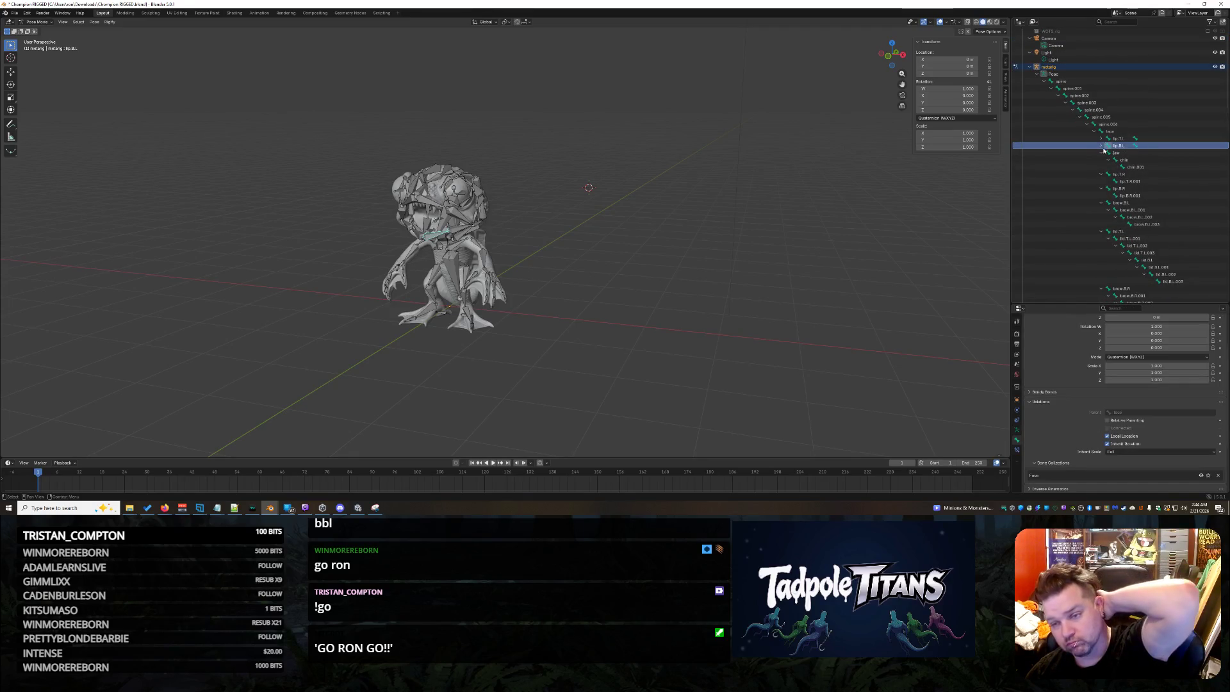
pyautogui.click(1102, 153)
pyautogui.click(1101, 159)
pyautogui.click(1101, 166)
pyautogui.click(1101, 174)
pyautogui.click(1102, 182)
pyautogui.click(1102, 189)
pyautogui.click(1102, 195)
pyautogui.click(1101, 203)
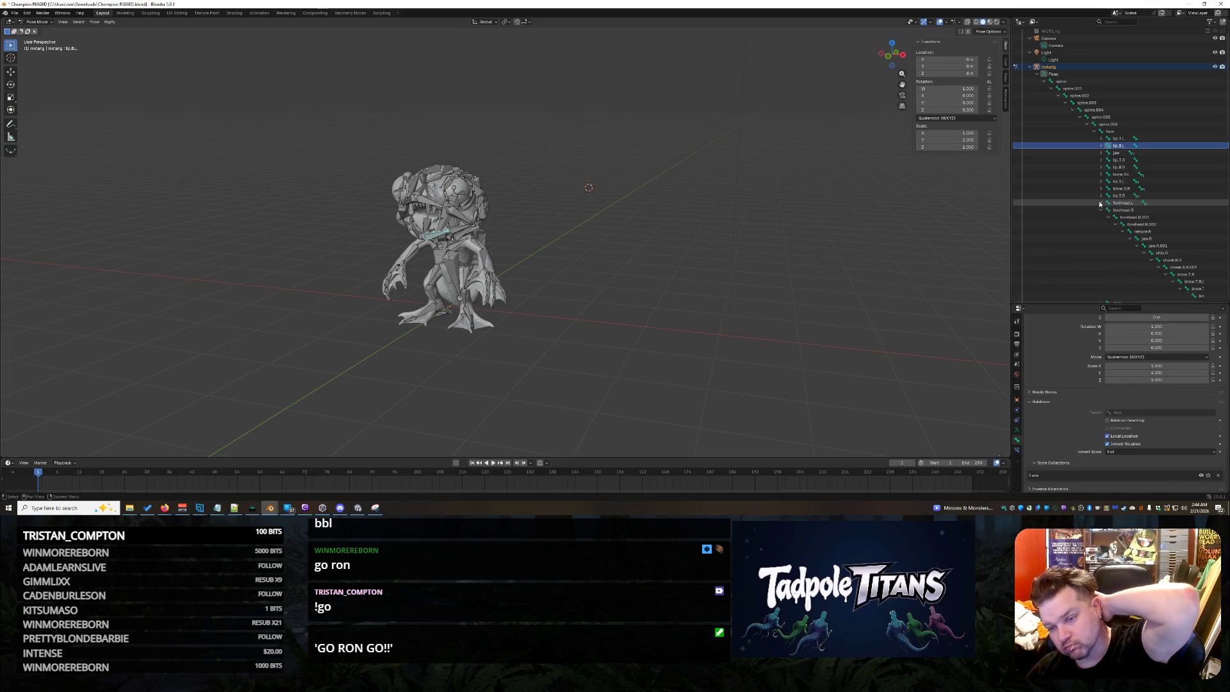
pyautogui.click(1102, 209)
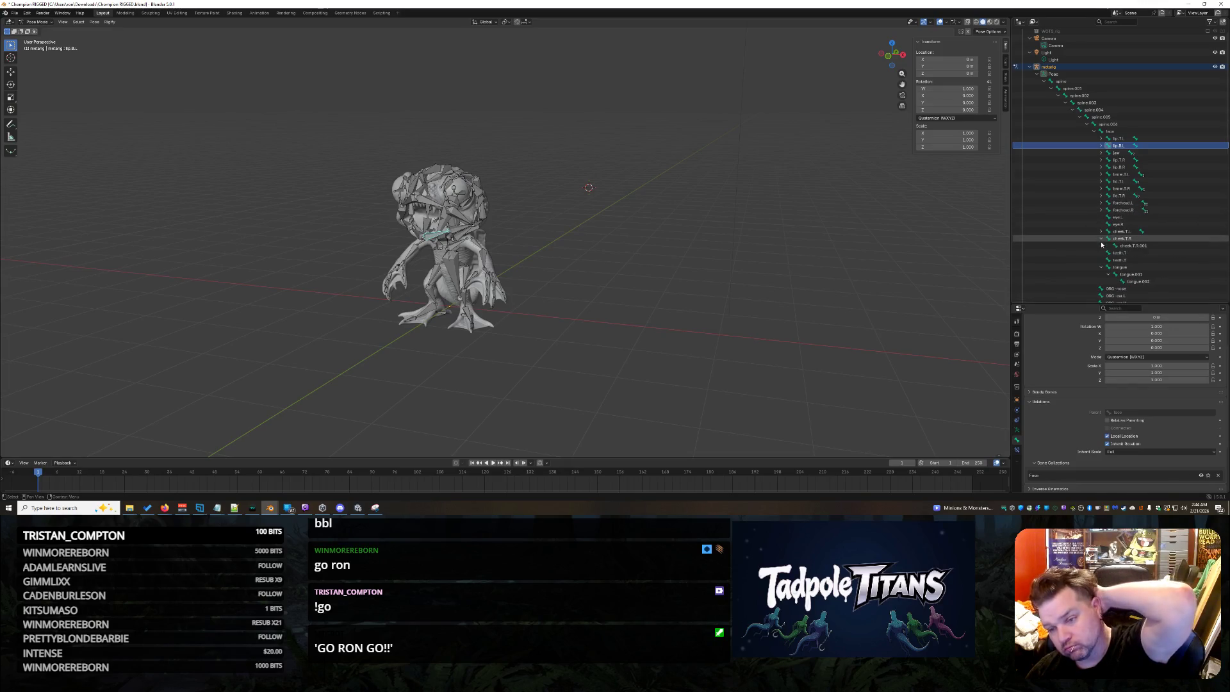
pyautogui.click(1101, 239)
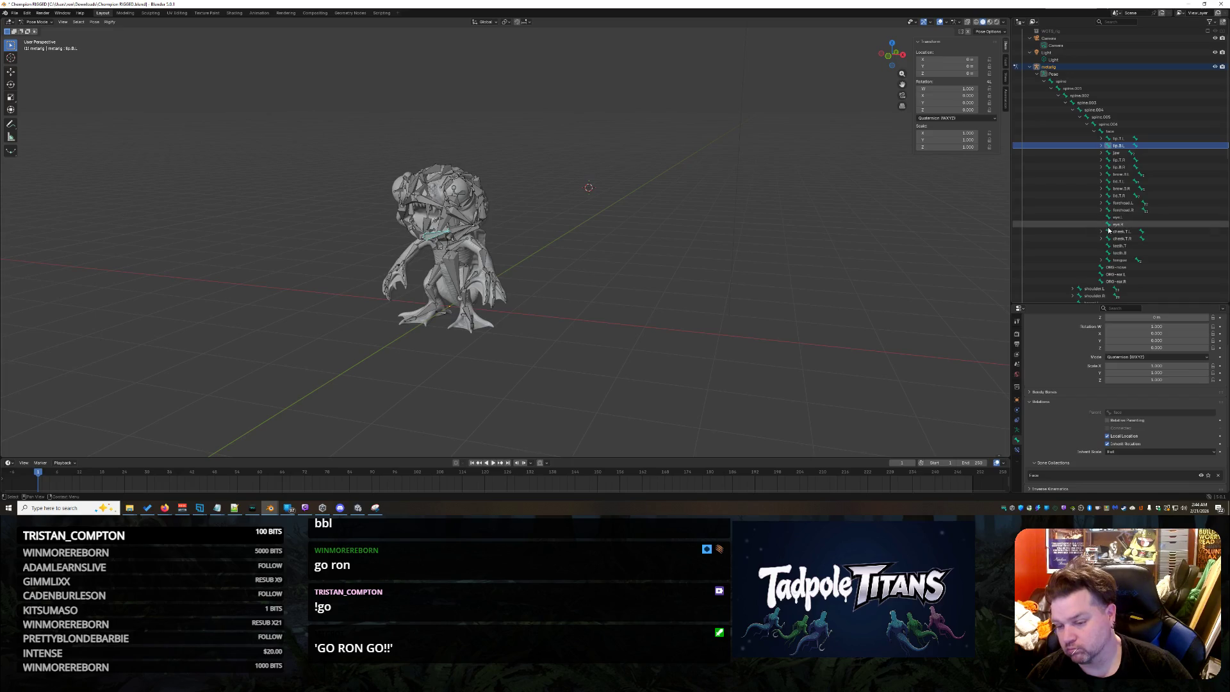
# Scroll down the Outliner and select the Face (Primary) bone collection.
pyautogui.scroll(-5, 1139, 232)
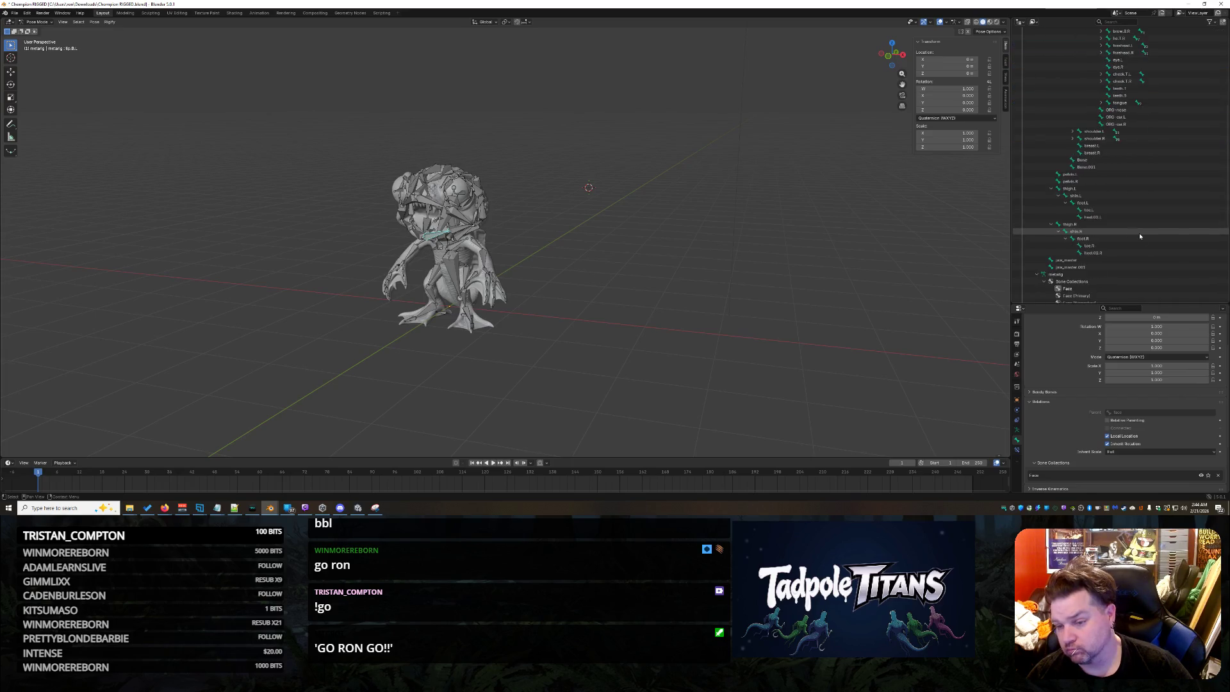
pyautogui.scroll(-2, 1139, 235)
pyautogui.click(1108, 252)
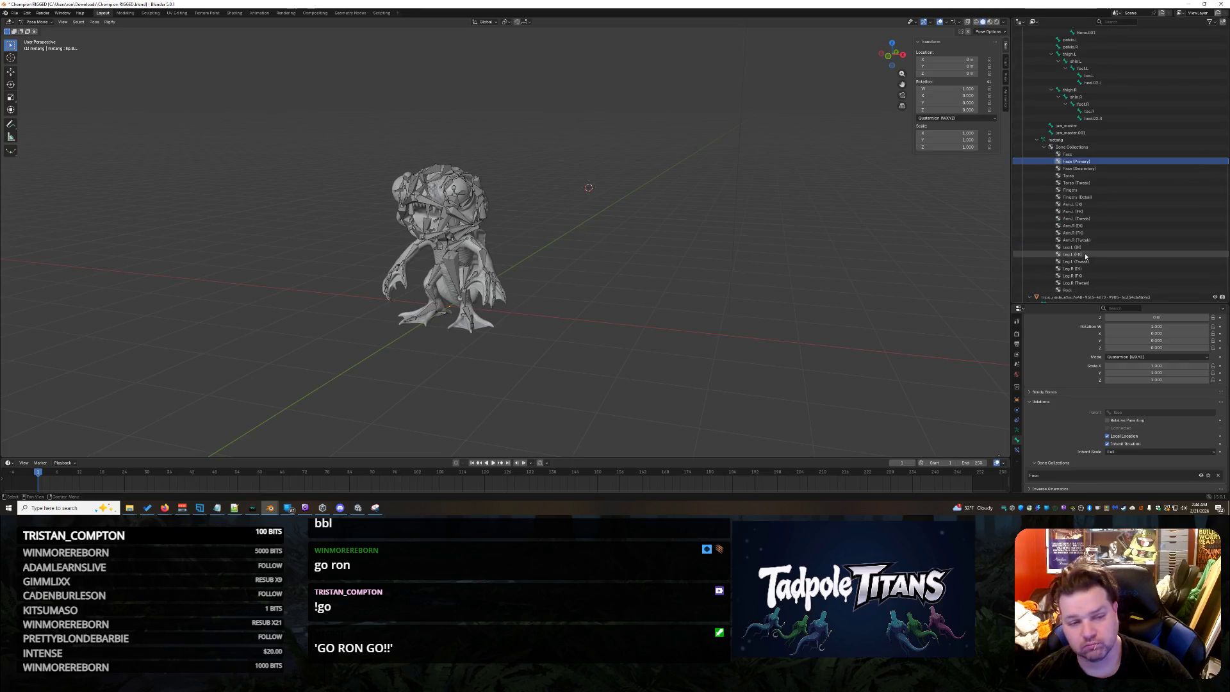
pyautogui.moveTo(1087, 255); pyautogui.dragTo(1093, 164, button='middle')
pyautogui.doubleClick(1092, 163)
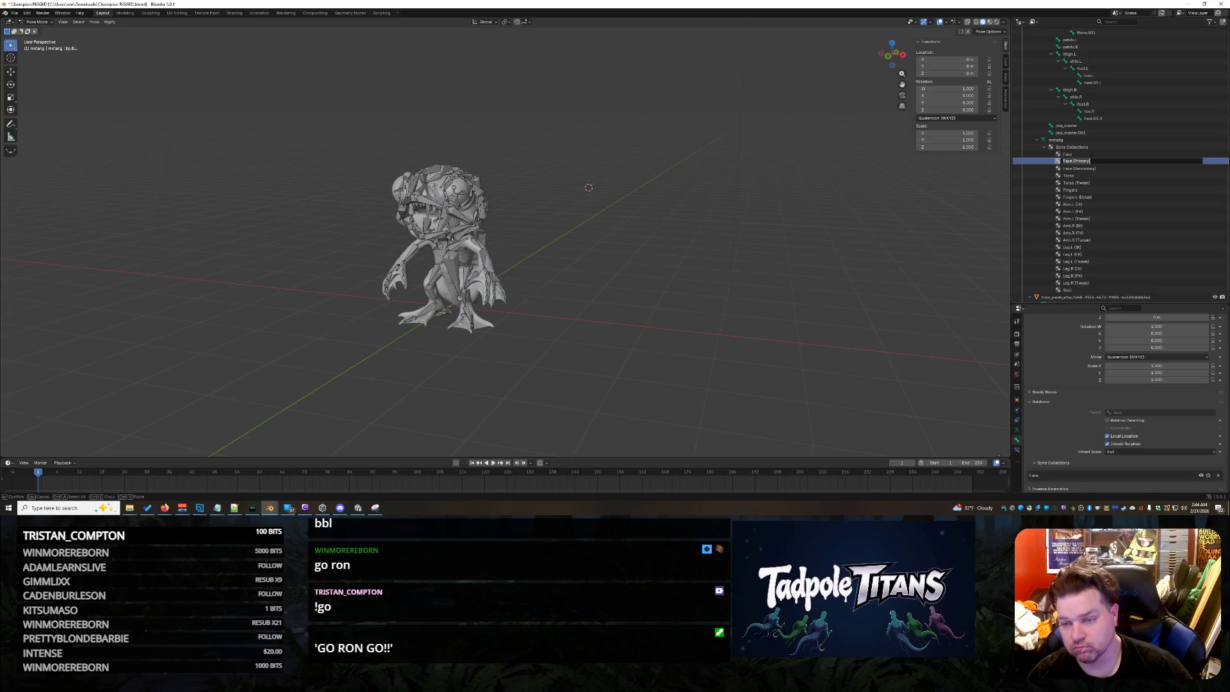
pyautogui.press('Escape')
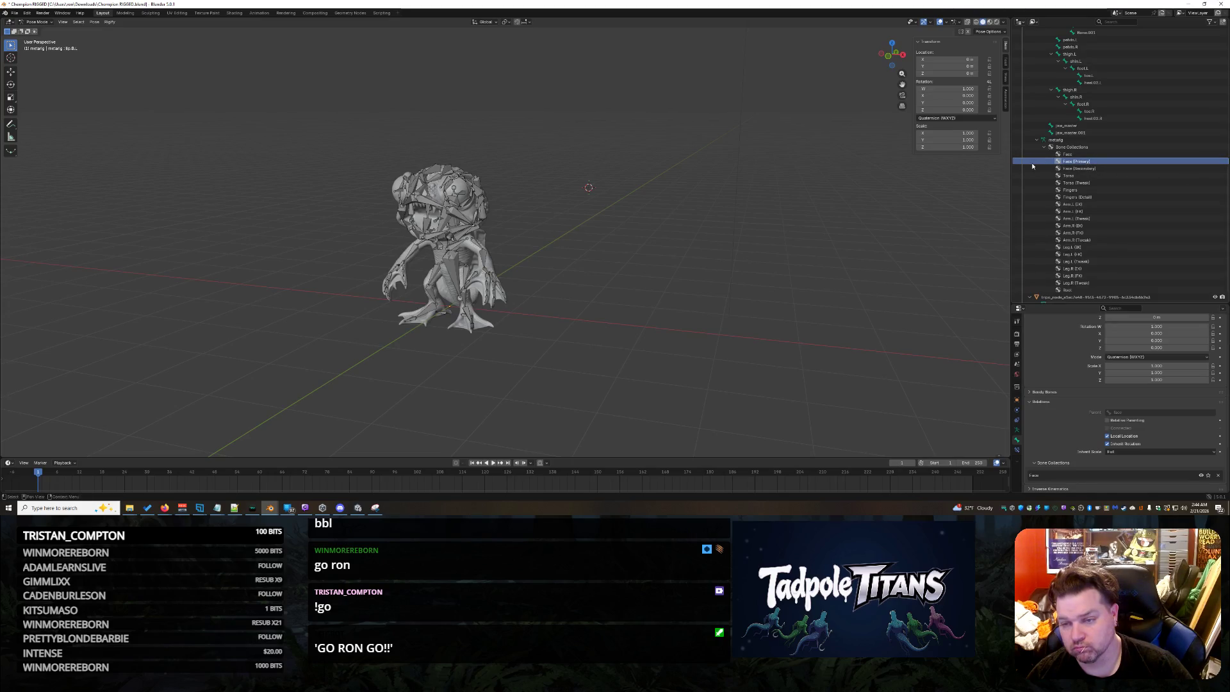
pyautogui.rightClick(1032, 166)
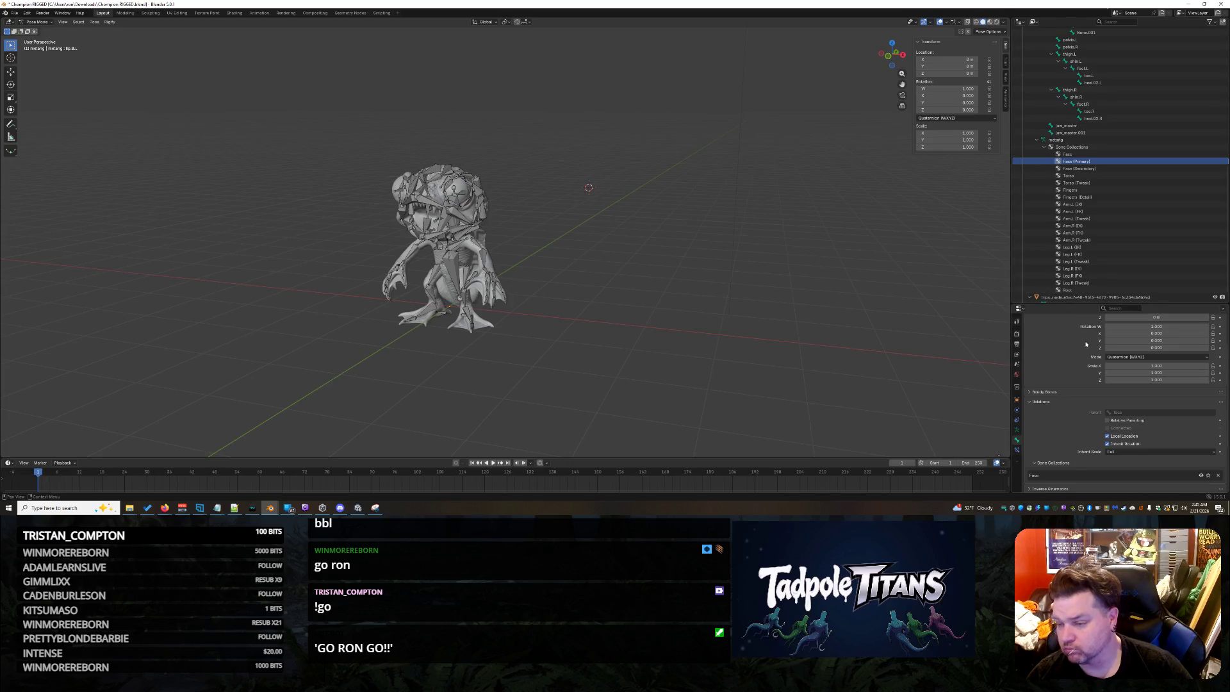
pyautogui.scroll(-5, 1079, 325)
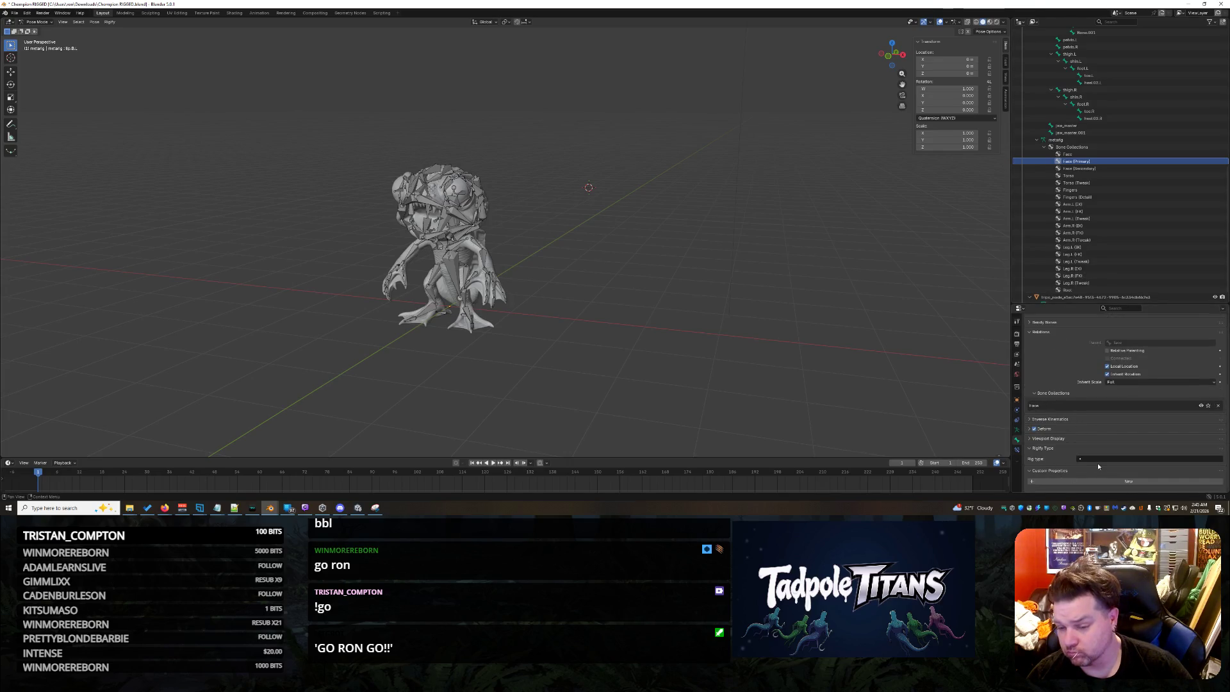
pyautogui.click(1098, 460)
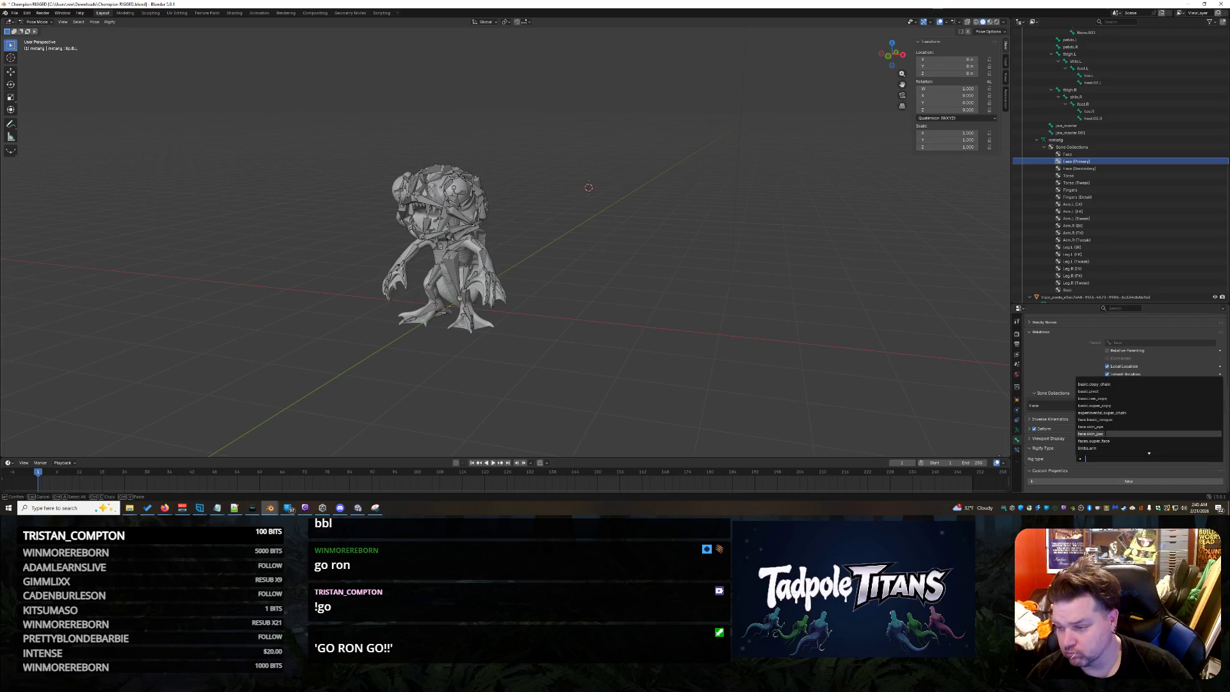
pyautogui.scroll(-10, 1106, 434)
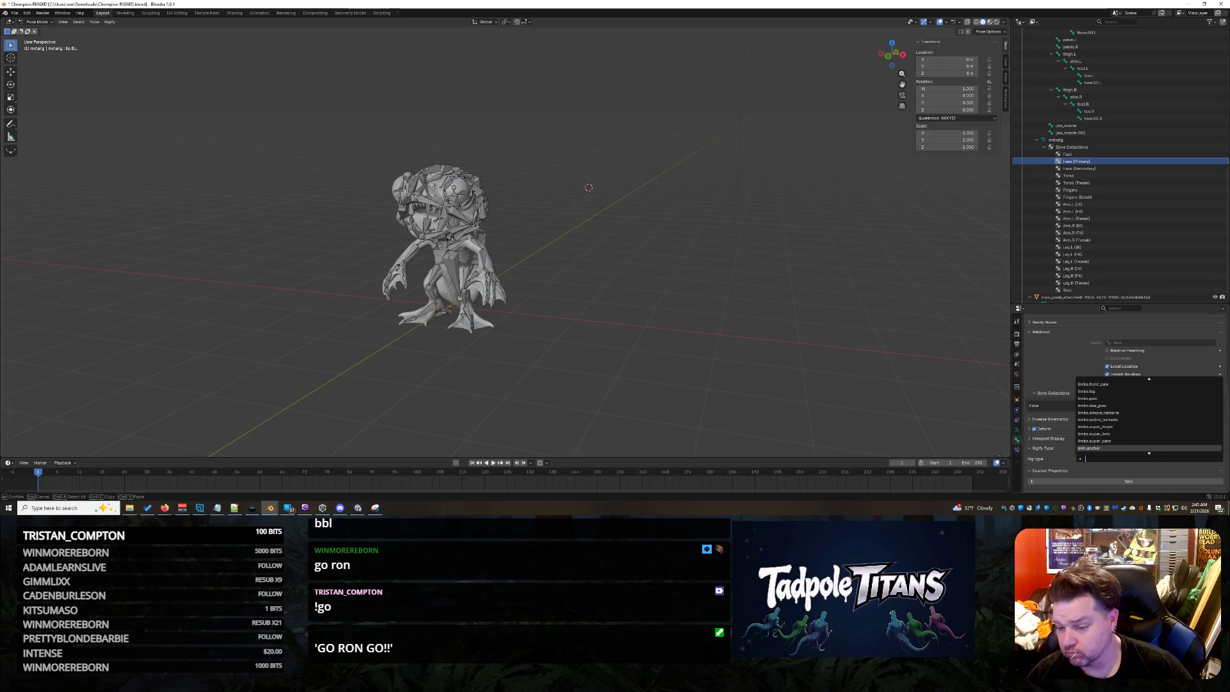
pyautogui.scroll(15, 1114, 420)
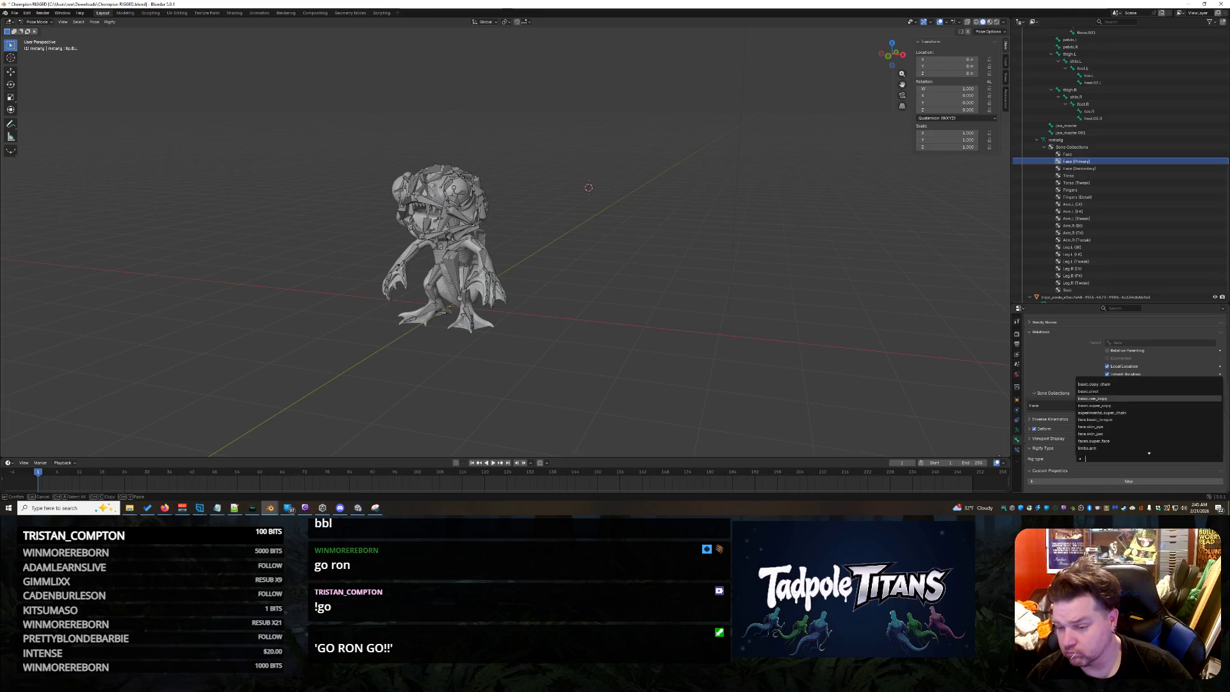
pyautogui.scroll(-9, 1125, 439)
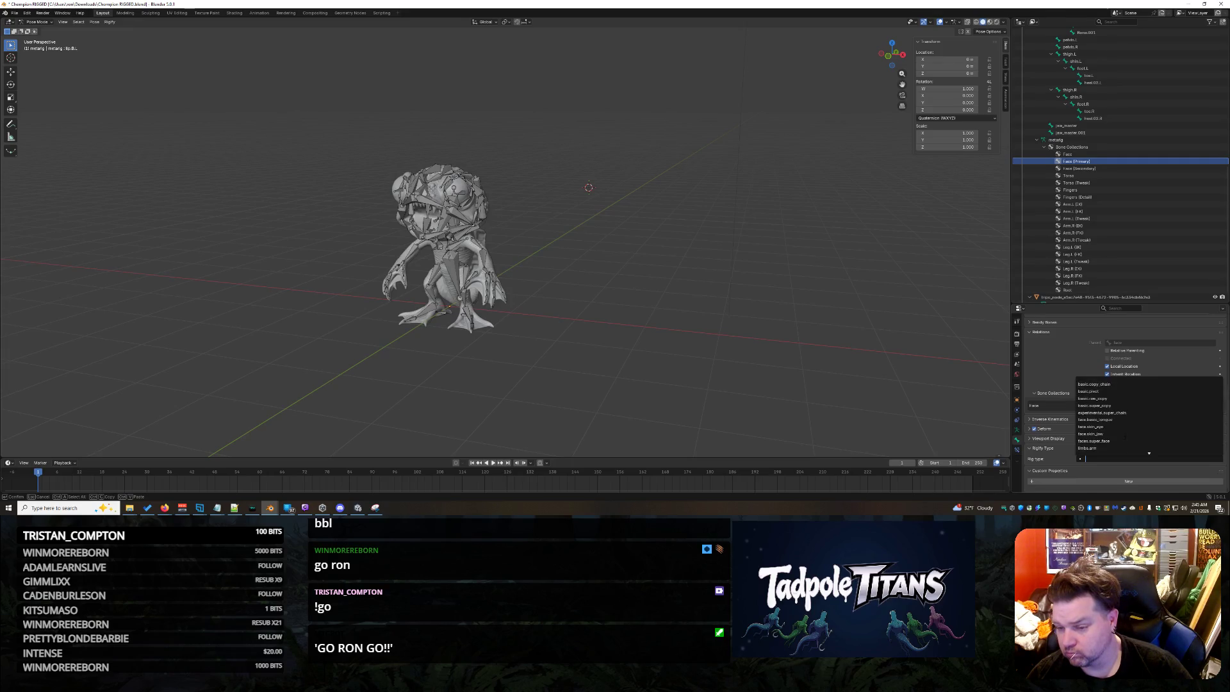
pyautogui.press('Escape')
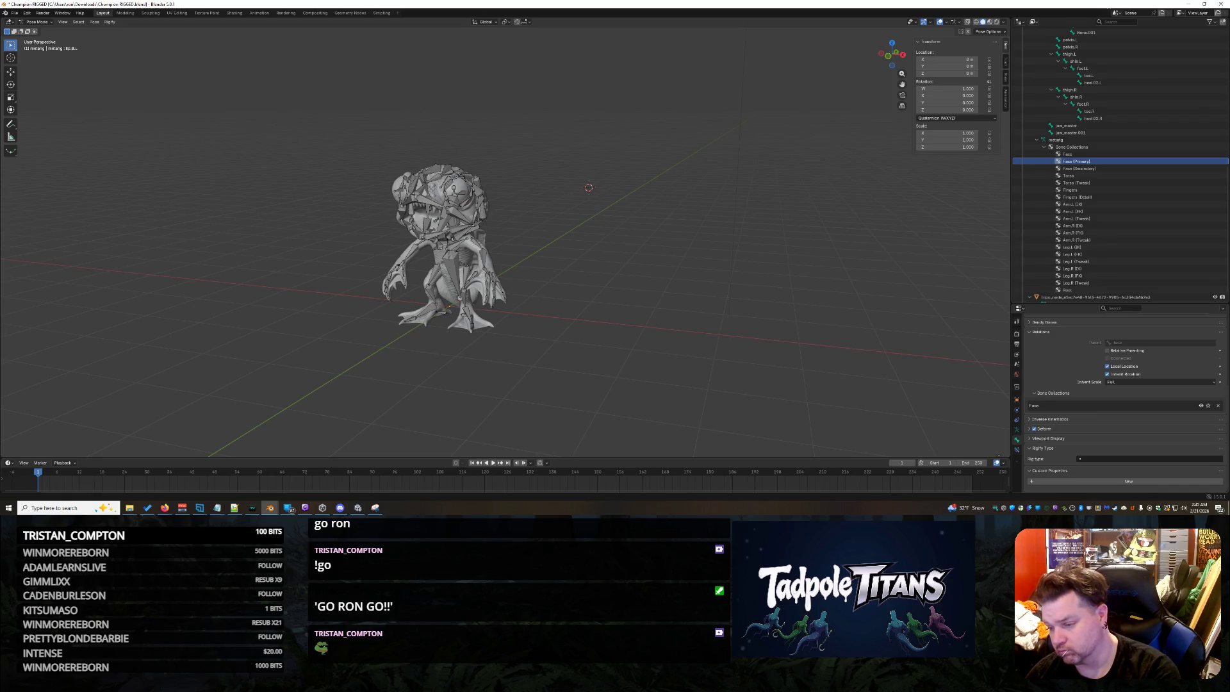
pyautogui.hotkey('alt', 'Tab')
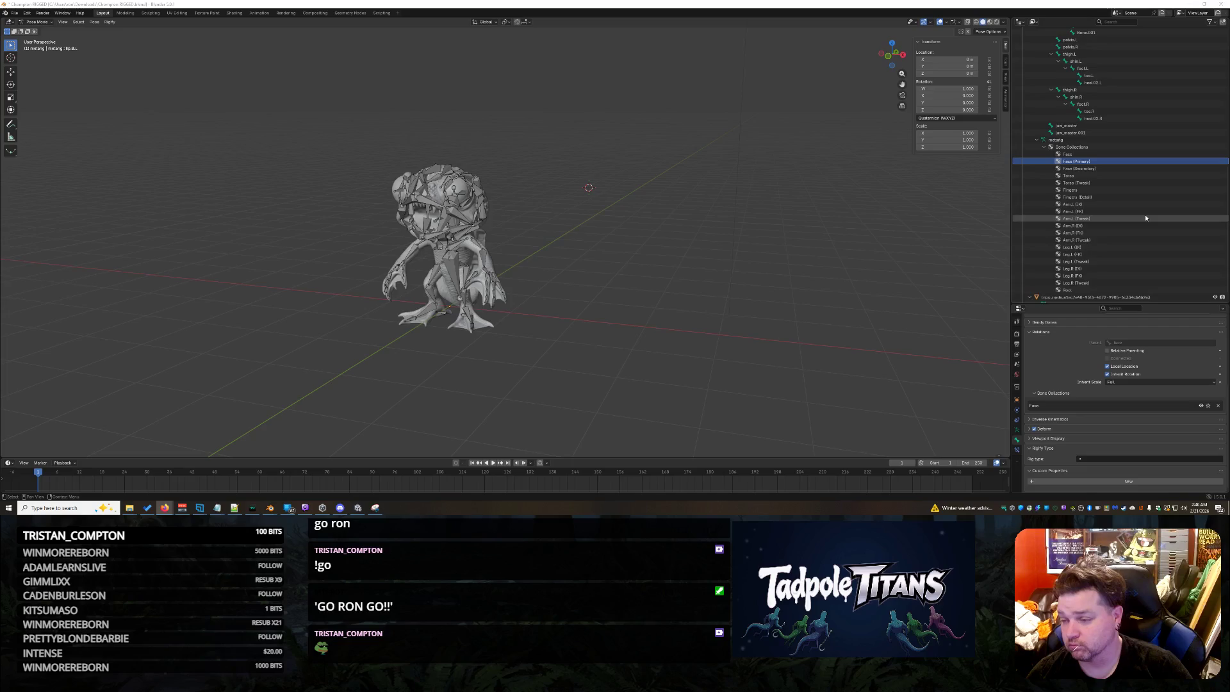
pyautogui.scroll(-1, 1146, 218)
pyautogui.scroll(-1, 1147, 219)
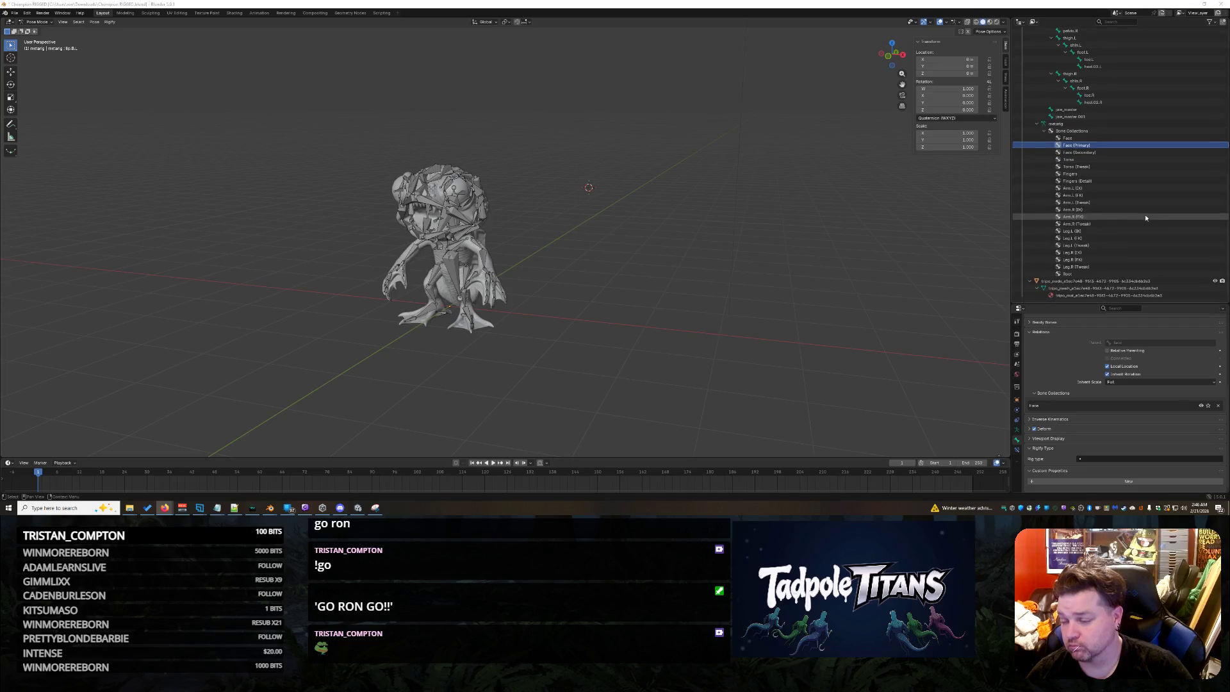
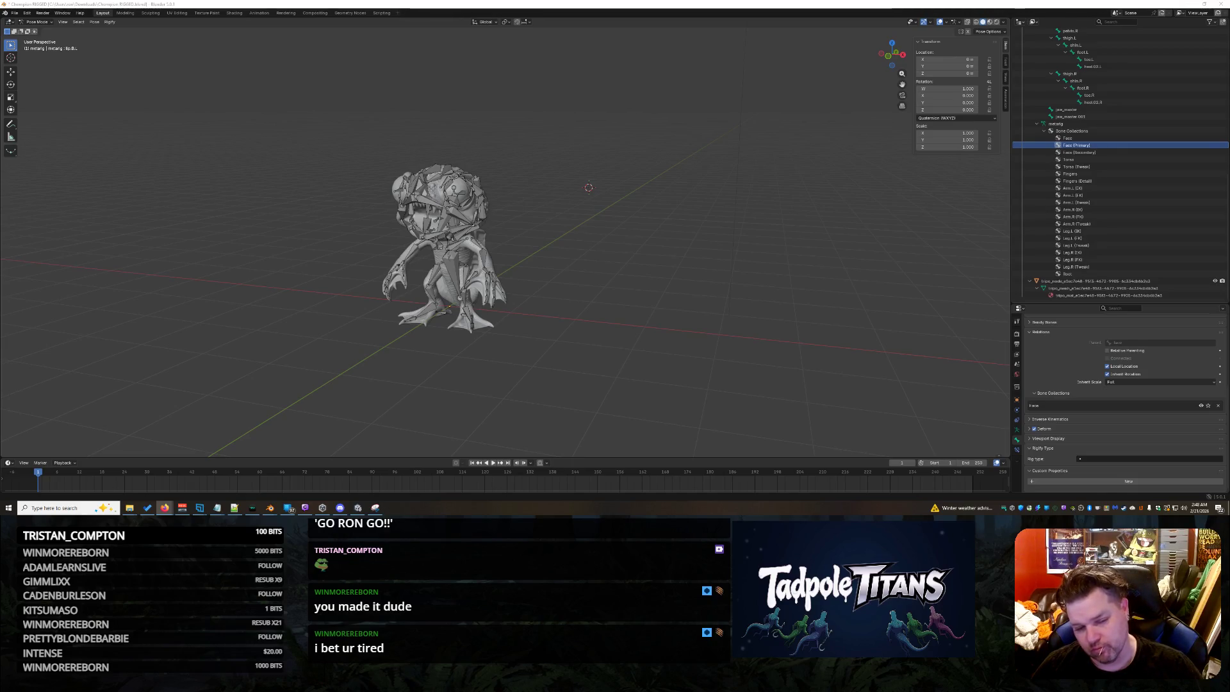
# Orbit the creature model to view it from the front, above and side.
pyautogui.scroll(4, 476, 273)
pyautogui.moveTo(476, 272)
pyautogui.mouseDown(button='middle')
pyautogui.moveTo(509, 272)
pyautogui.moveTo(480, 294)
pyautogui.moveTo(664, 320)
pyautogui.mouseUp(button='middle')
pyautogui.scroll(2, 595, 280)
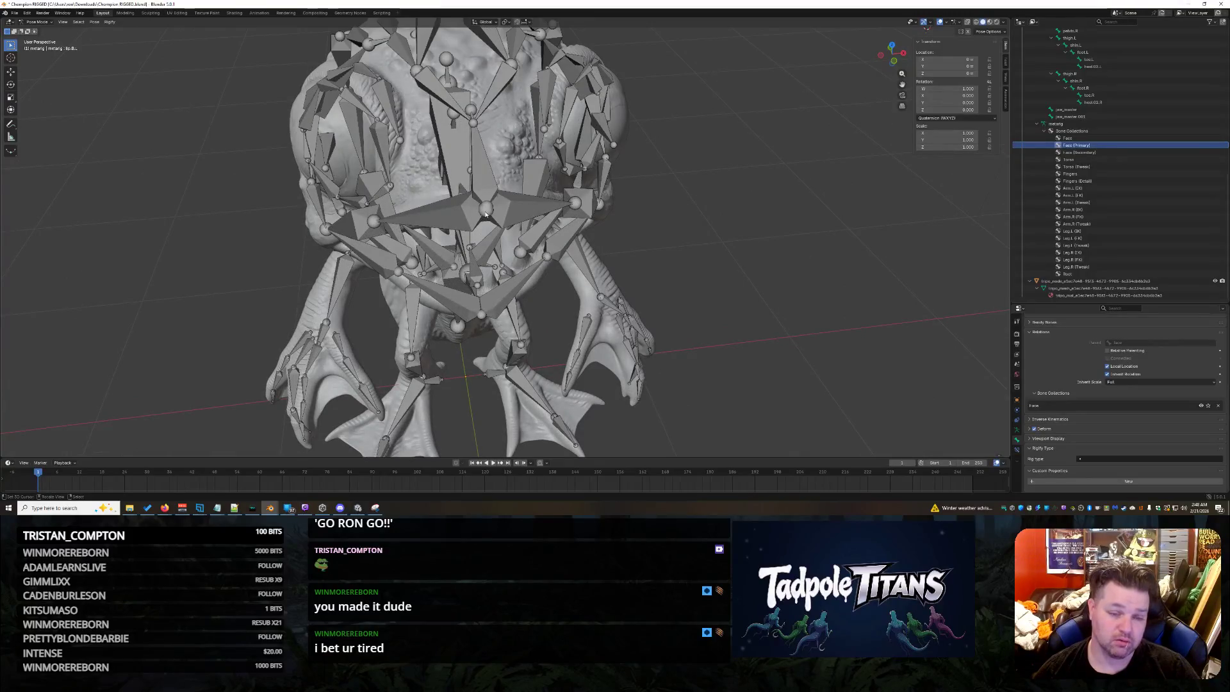
pyautogui.moveTo(533, 225); pyautogui.dragTo(477, 195, button='middle')
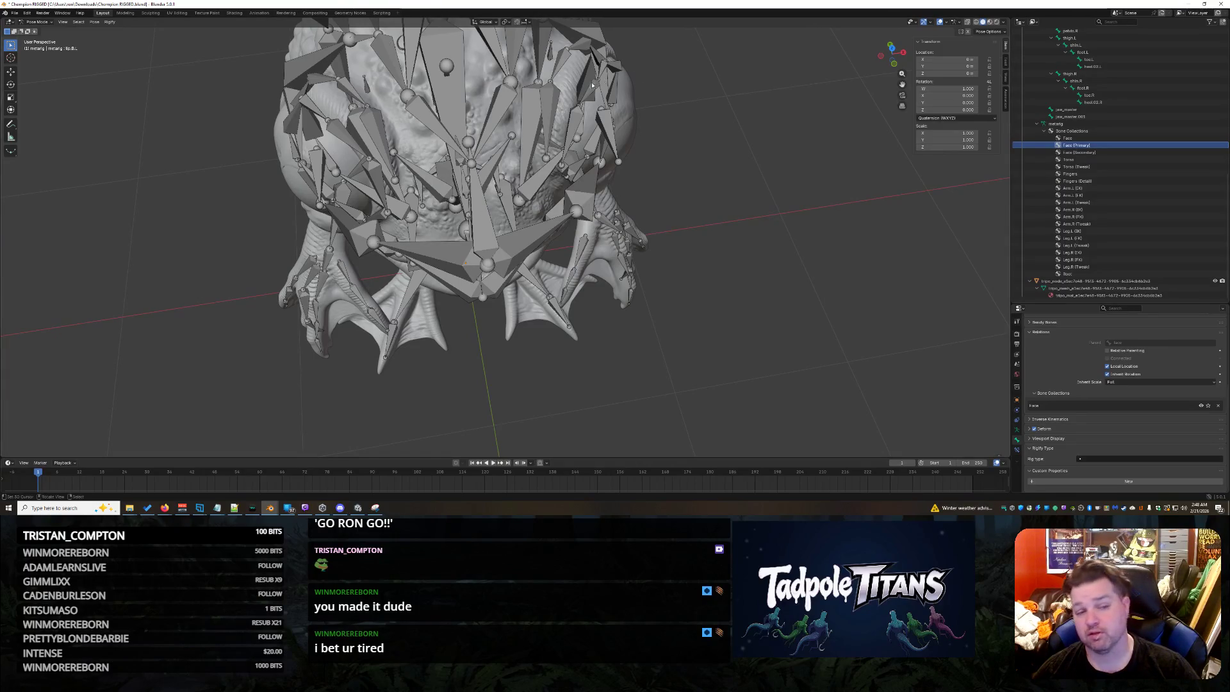
pyautogui.scroll(-4, 676, 253)
pyautogui.moveTo(677, 253)
pyautogui.mouseDown(button='middle')
pyautogui.moveTo(704, 254)
pyautogui.moveTo(702, 264)
pyautogui.mouseUp(button='middle')
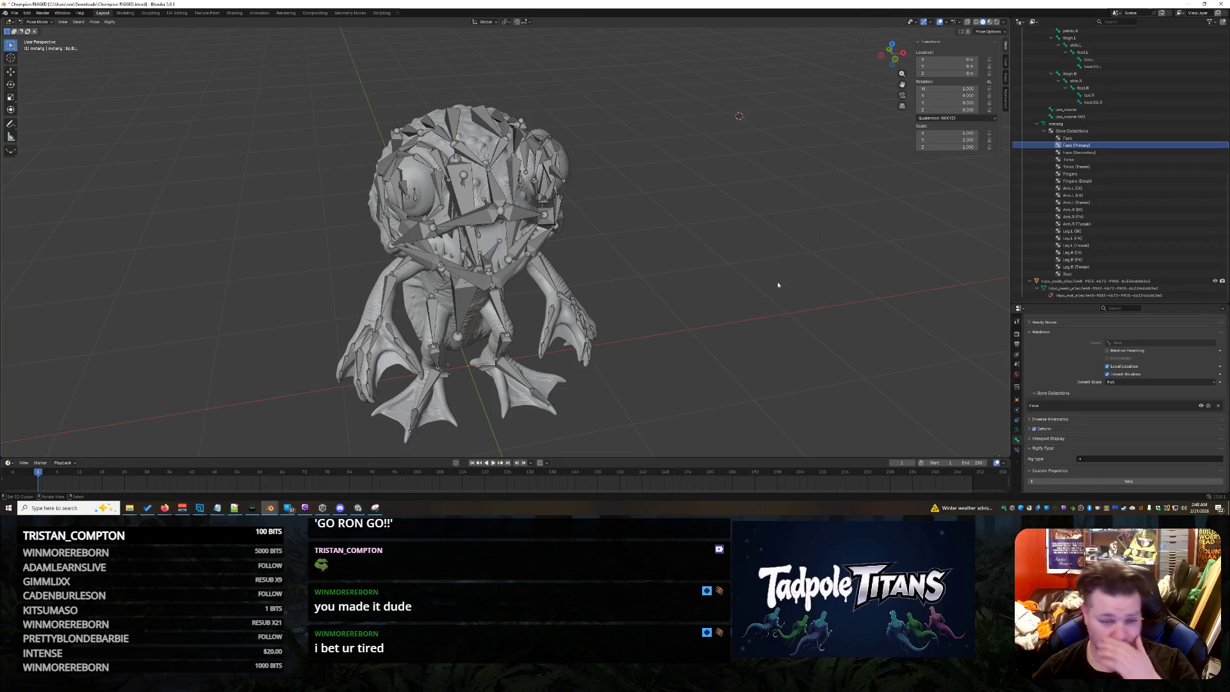
pyautogui.moveTo(745, 300); pyautogui.dragTo(676, 282, button='middle')
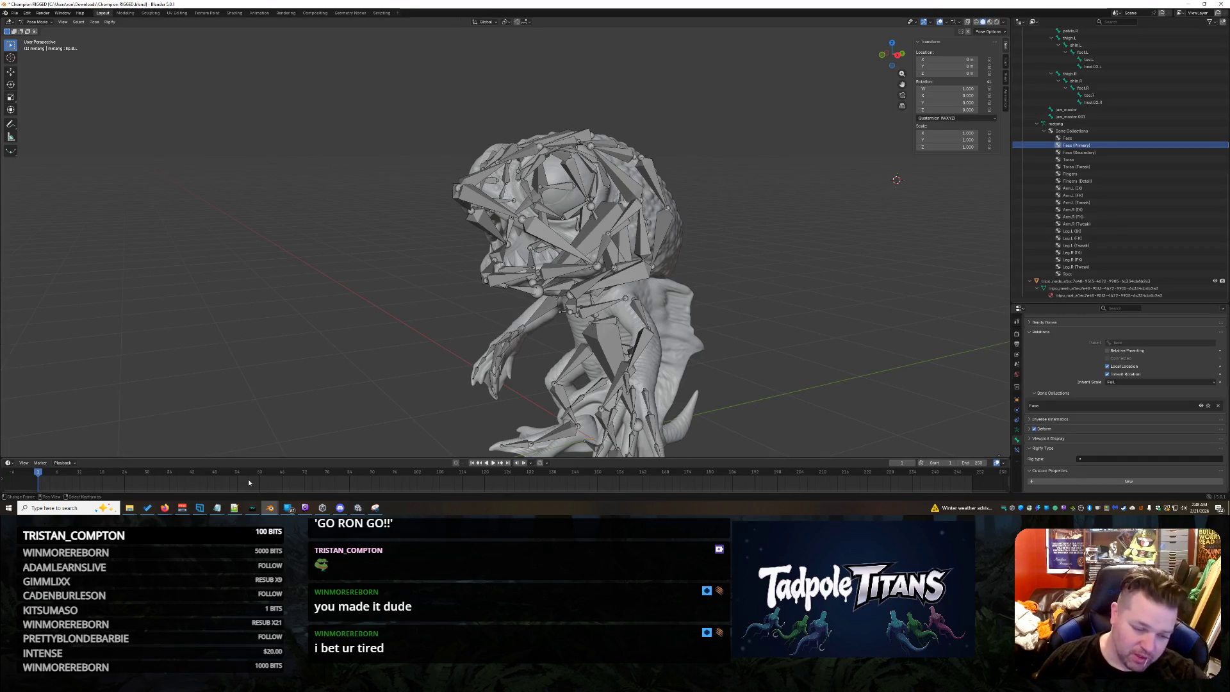
# In Unity, pan across the creature lineup to bring the left-hand characters into view.
pyautogui.click(358, 508)
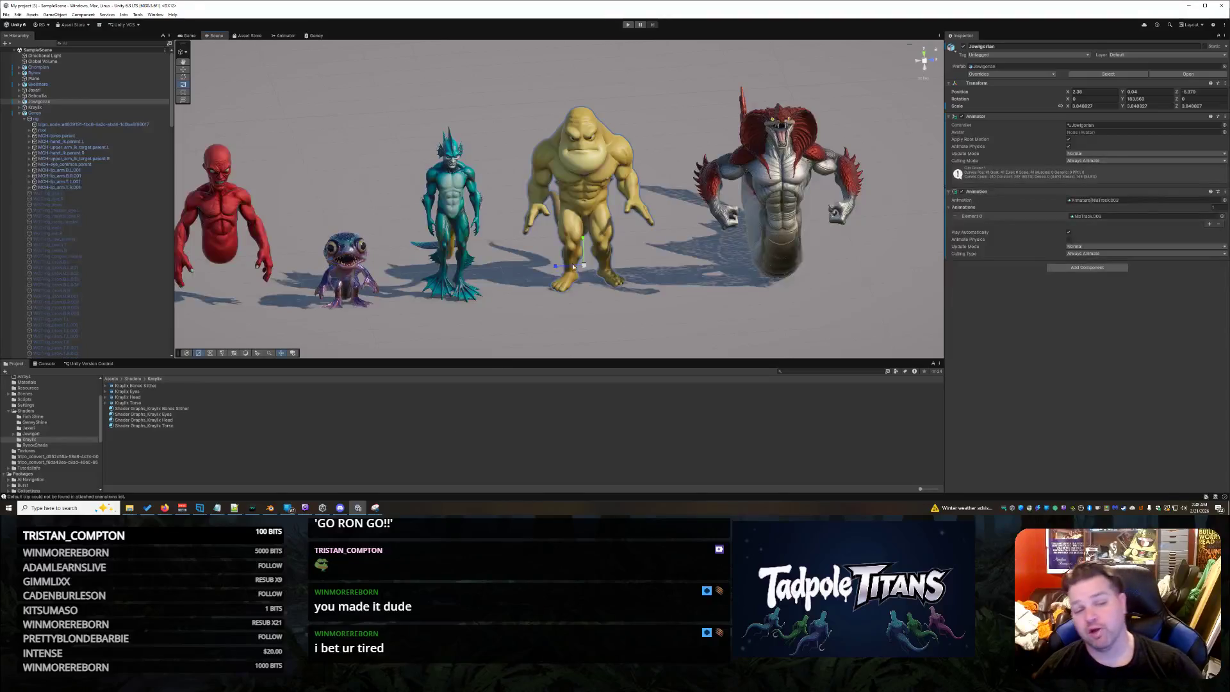
pyautogui.moveTo(705, 237); pyautogui.dragTo(667, 285, button='right')
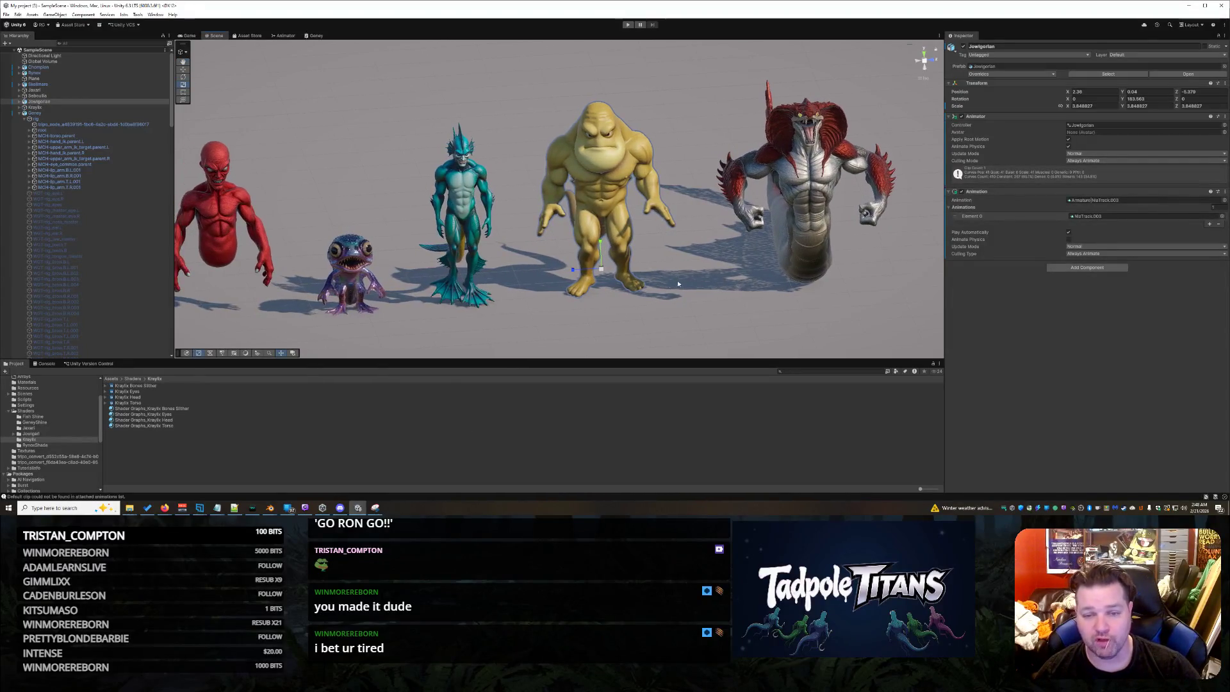
pyautogui.moveTo(499, 320); pyautogui.dragTo(592, 292, button='middle')
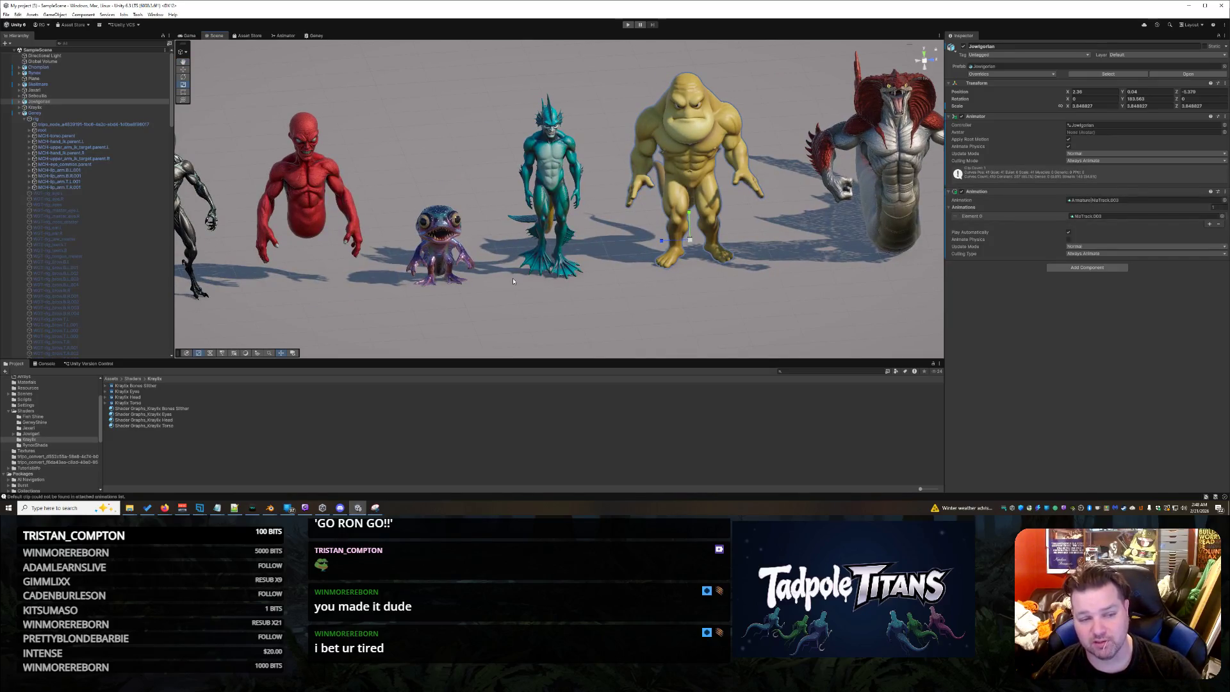
pyautogui.moveTo(448, 226); pyautogui.dragTo(519, 245, button='middle')
pyautogui.scroll(-2, 425, 273)
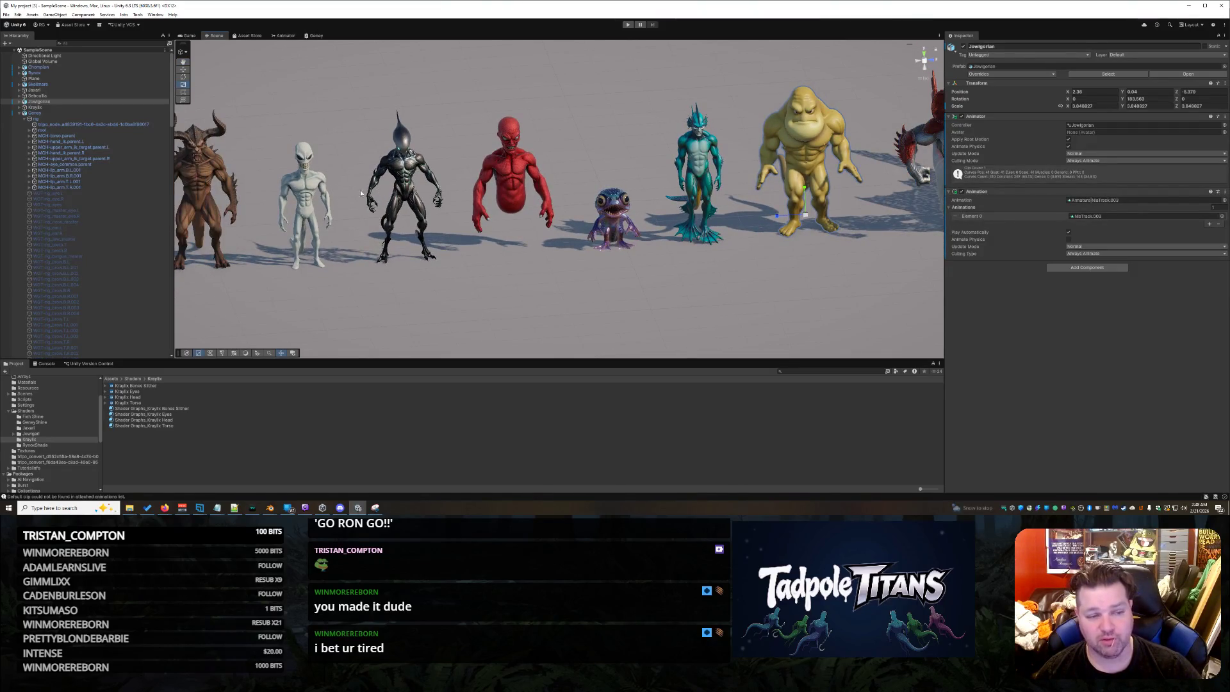
pyautogui.scroll(3, 513, 240)
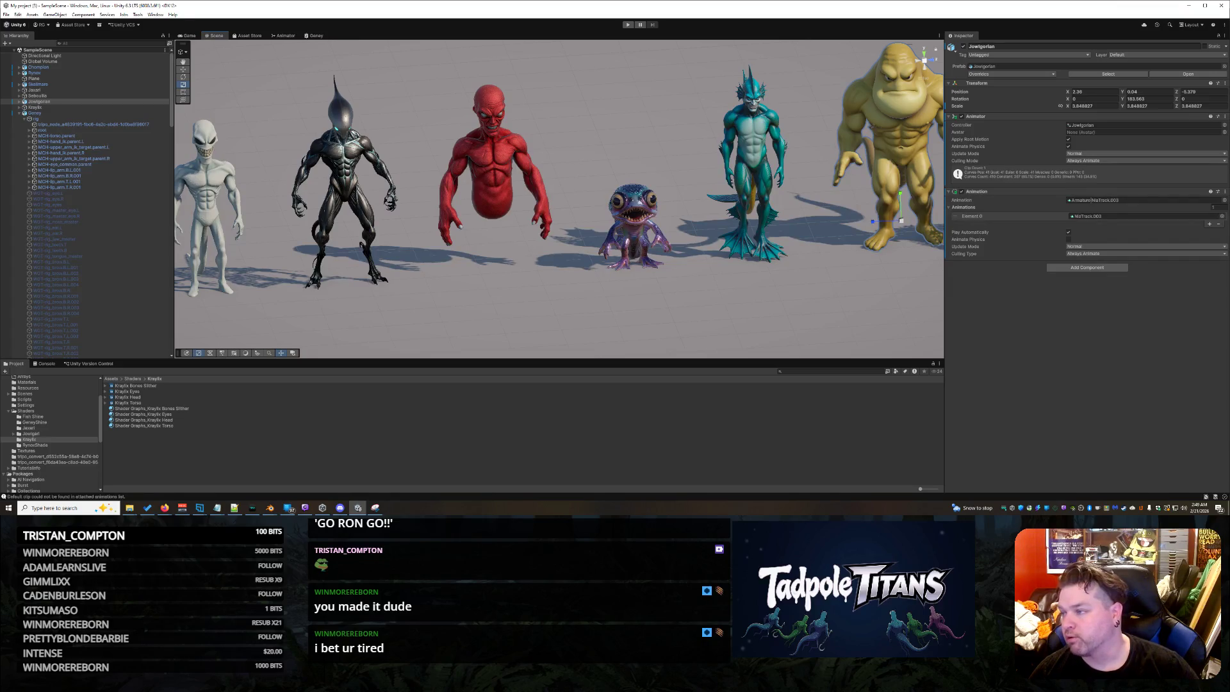
pyautogui.hotkey('alt', 'Tab')
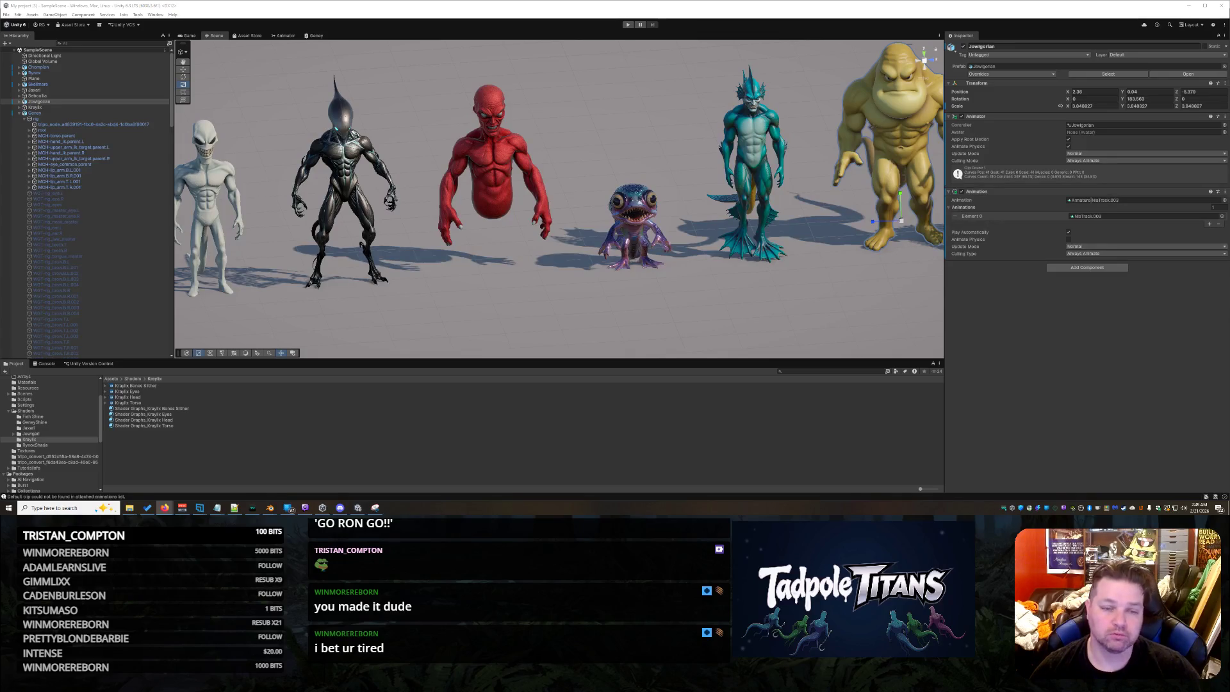
pyautogui.scroll(3, 446, 184)
# Select the red character Geney's mesh and lower Saturation to 1.155 and Brightness to 1.742.
pyautogui.rightClick(451, 180)
pyautogui.click(461, 171)
pyautogui.click(461, 171)
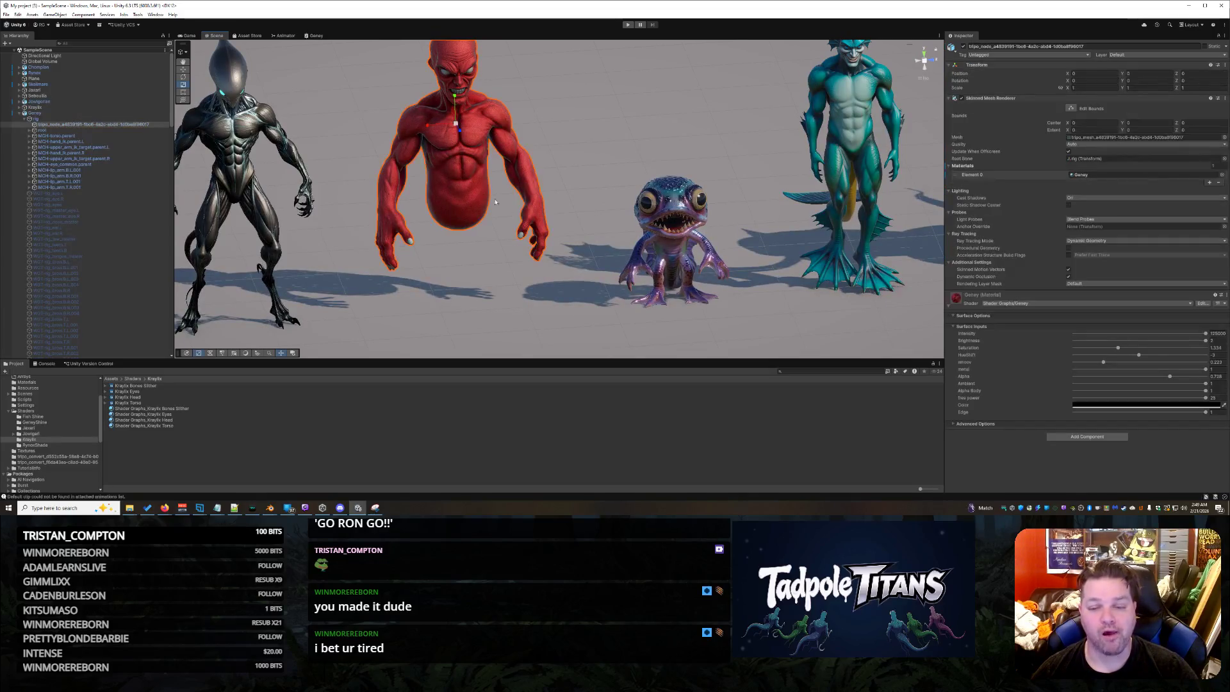
pyautogui.scroll(-2, 462, 171)
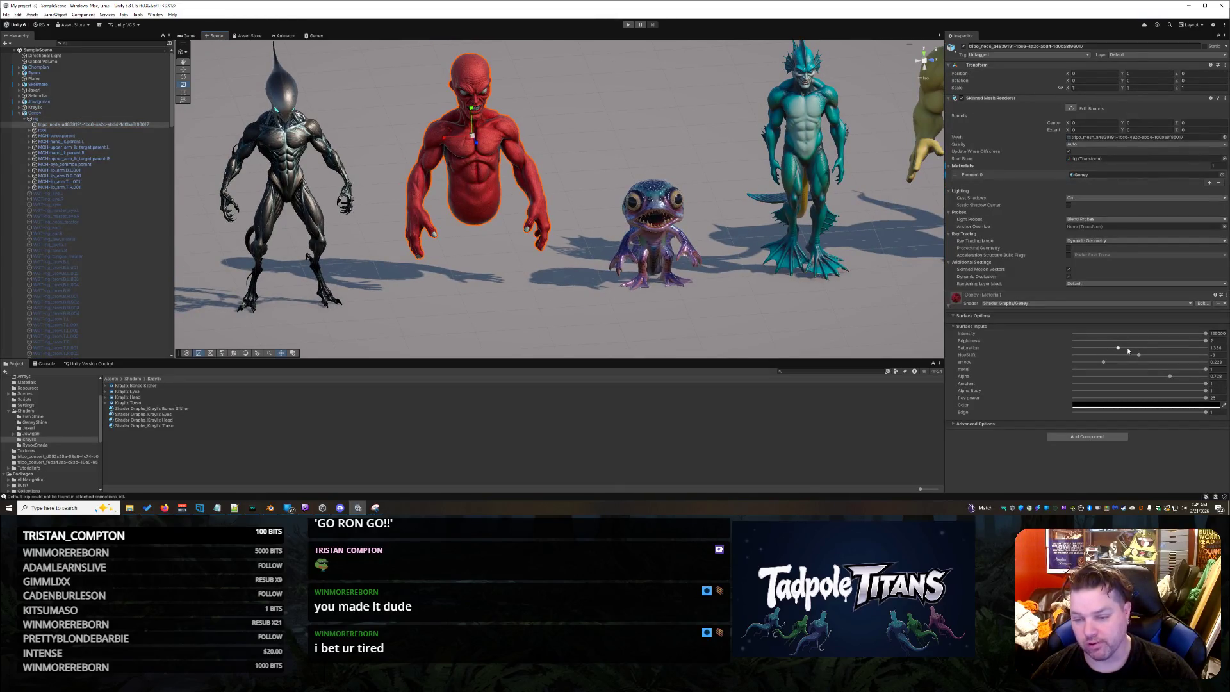
pyautogui.moveTo(1119, 349); pyautogui.dragTo(1097, 357)
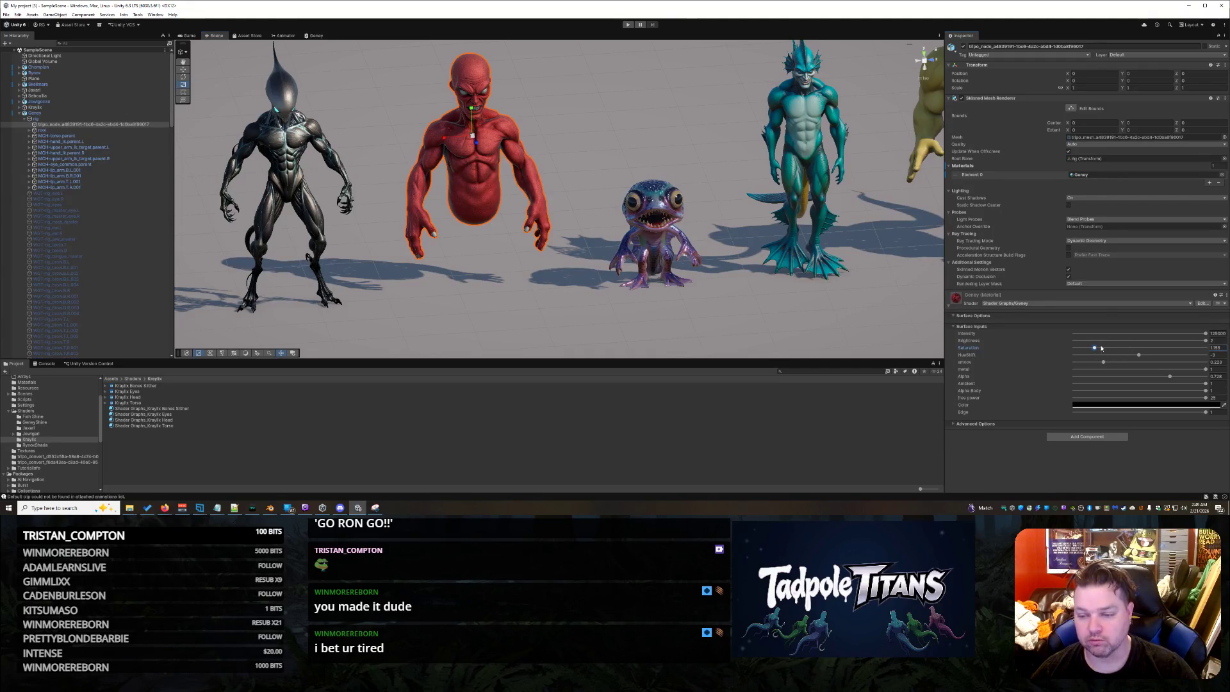
pyautogui.moveTo(1207, 341); pyautogui.dragTo(1173, 341)
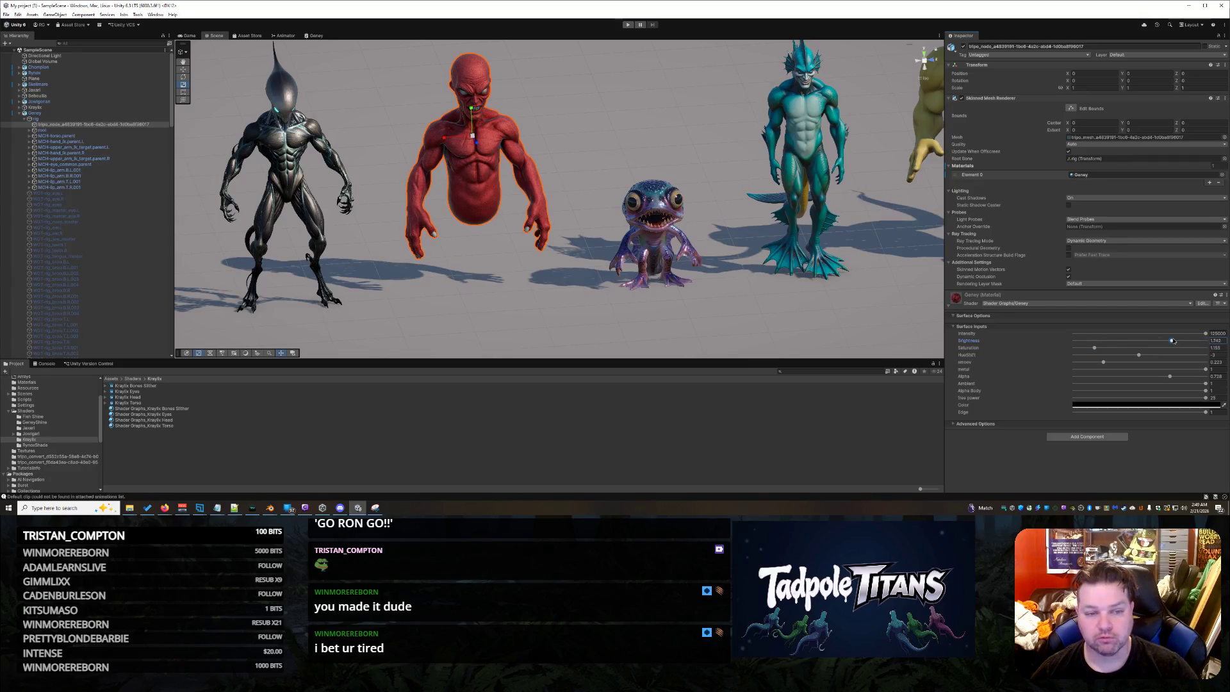
pyautogui.scroll(-5, 552, 294)
# Reselect Geney's mesh and drop its Fres power to about 7.2.
pyautogui.rightClick(685, 304)
pyautogui.press('Escape')
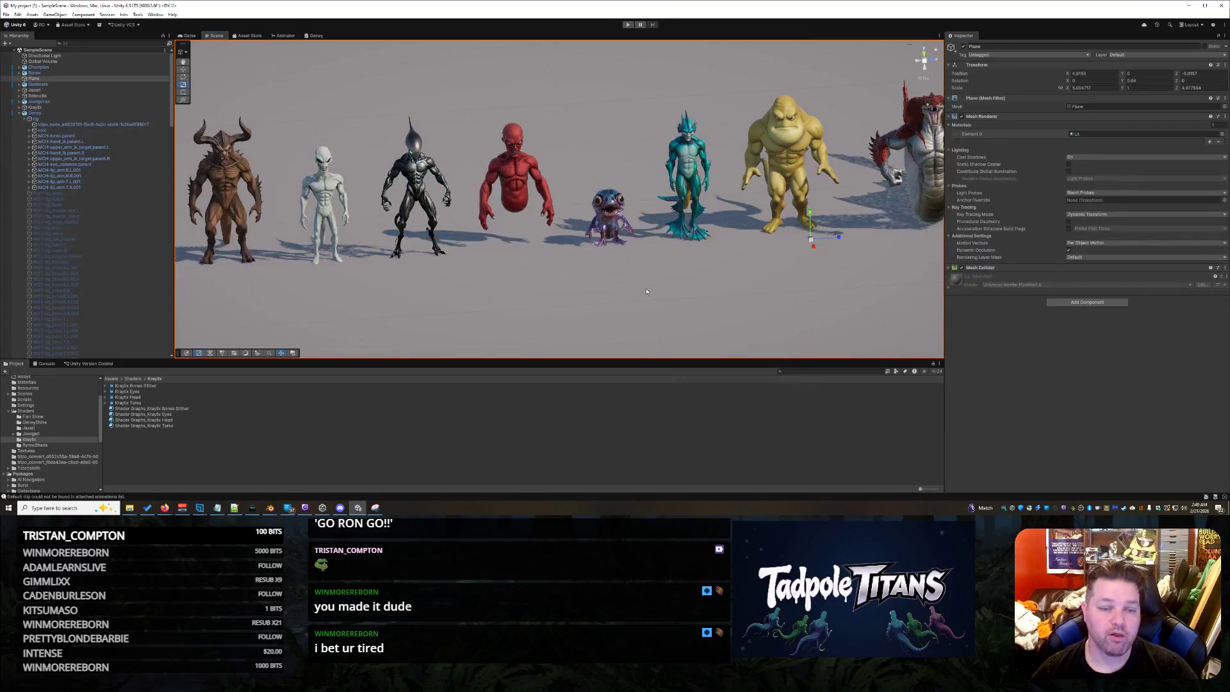
pyautogui.scroll(5, 702, 323)
pyautogui.scroll(5, 702, 323)
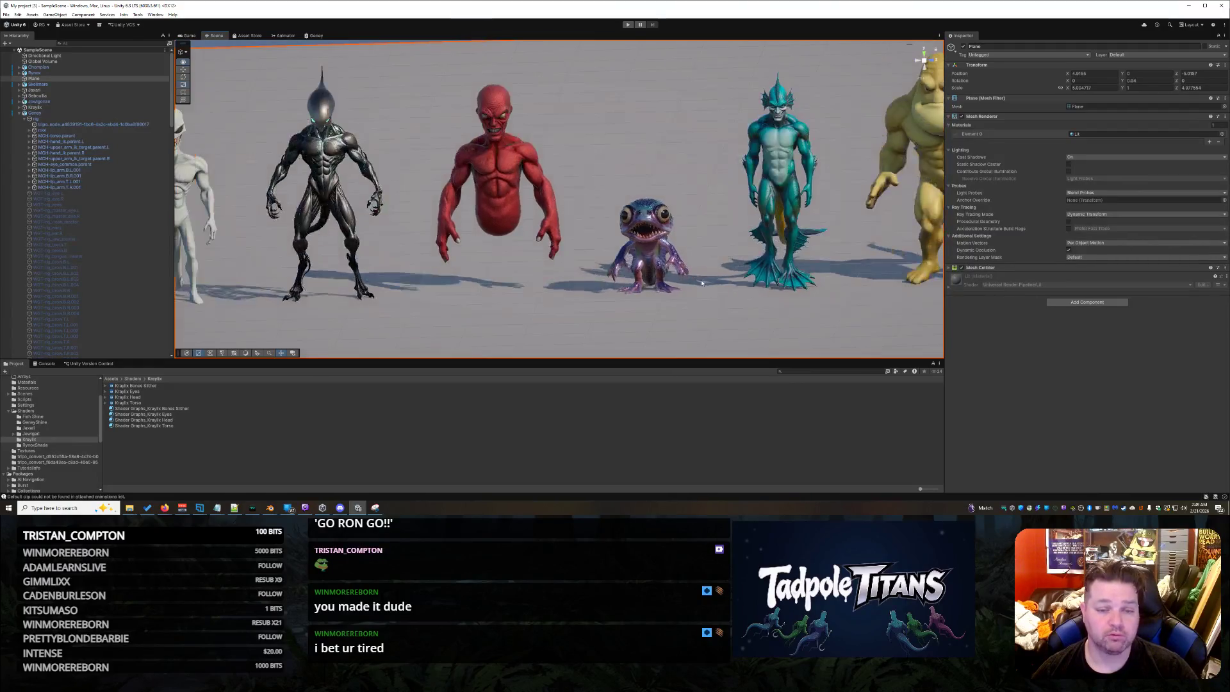
pyautogui.click(491, 154)
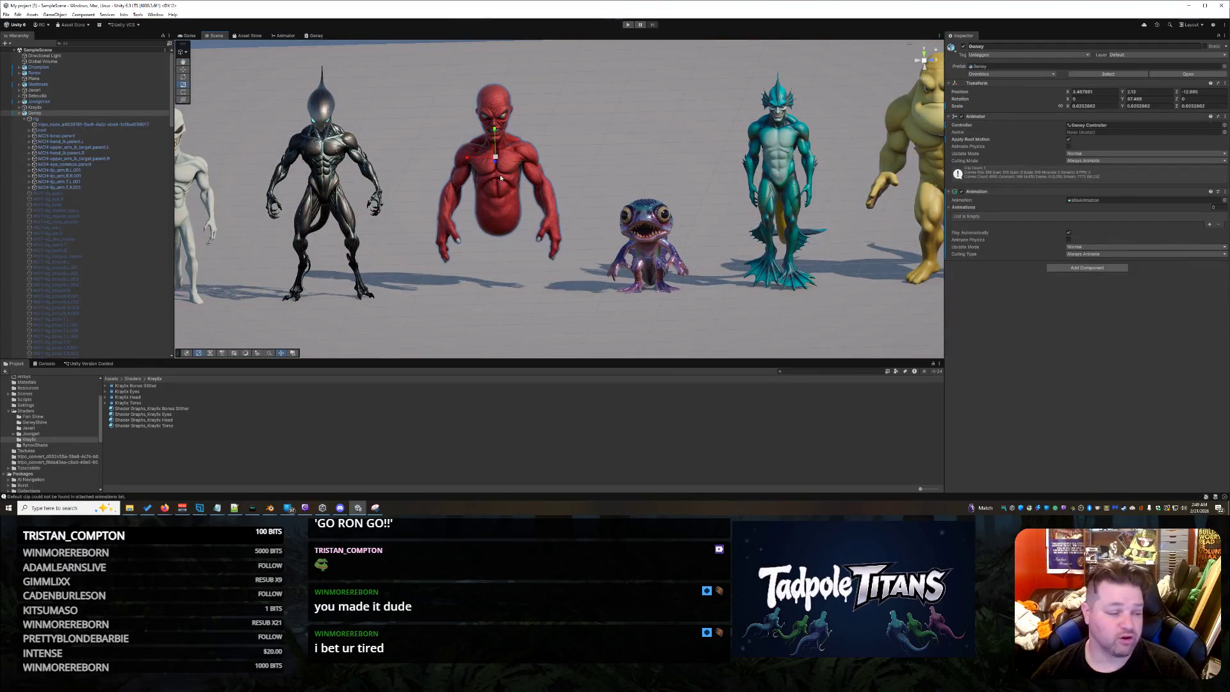
pyautogui.click(501, 179)
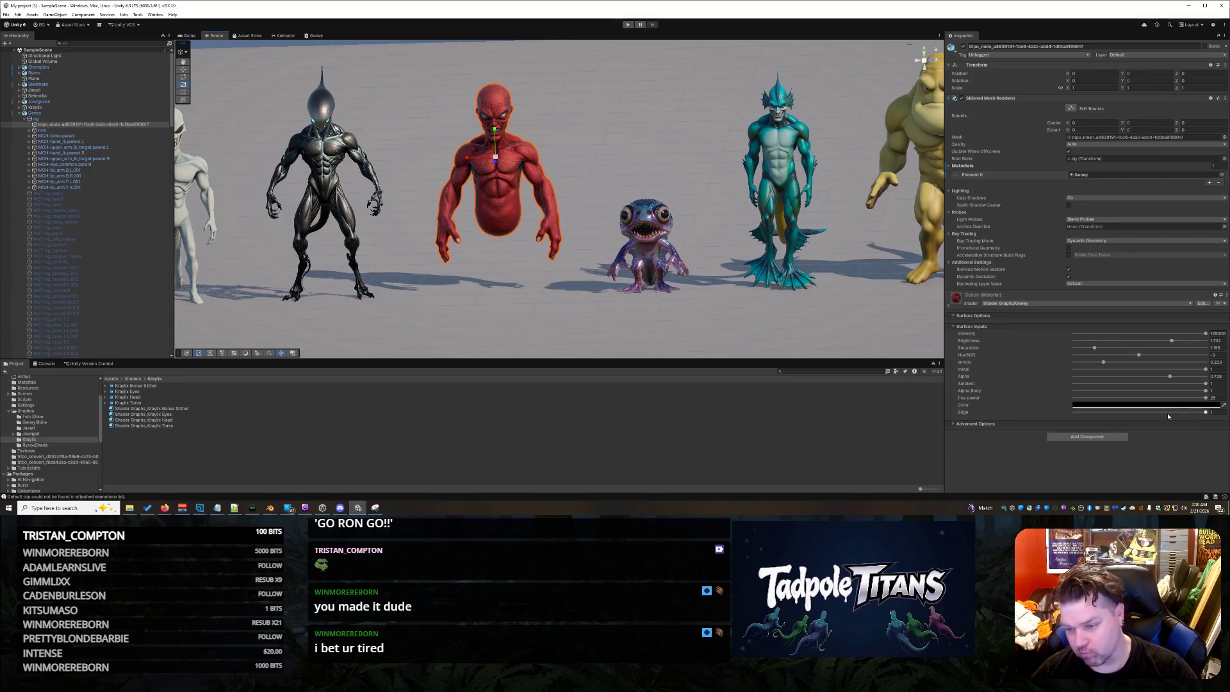
pyautogui.click(1205, 398)
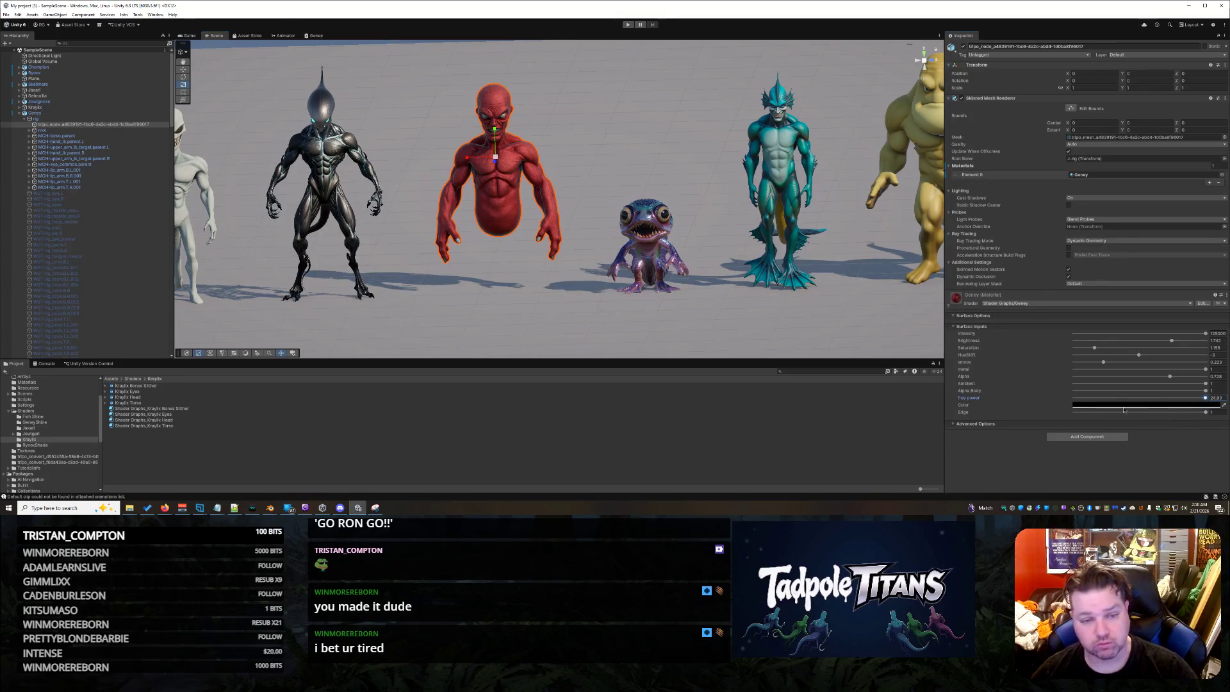
pyautogui.click(1112, 399)
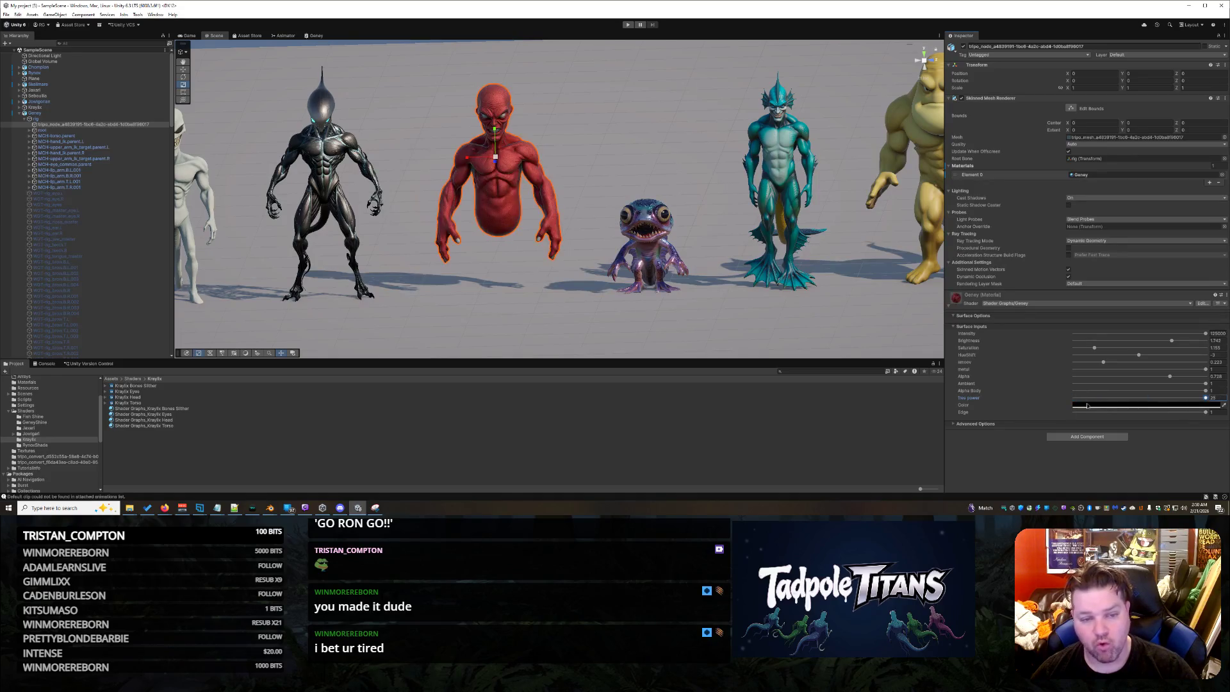
# Set Fres power to 0, turning the red character black.
pyautogui.moveTo(1112, 405); pyautogui.dragTo(1049, 411)
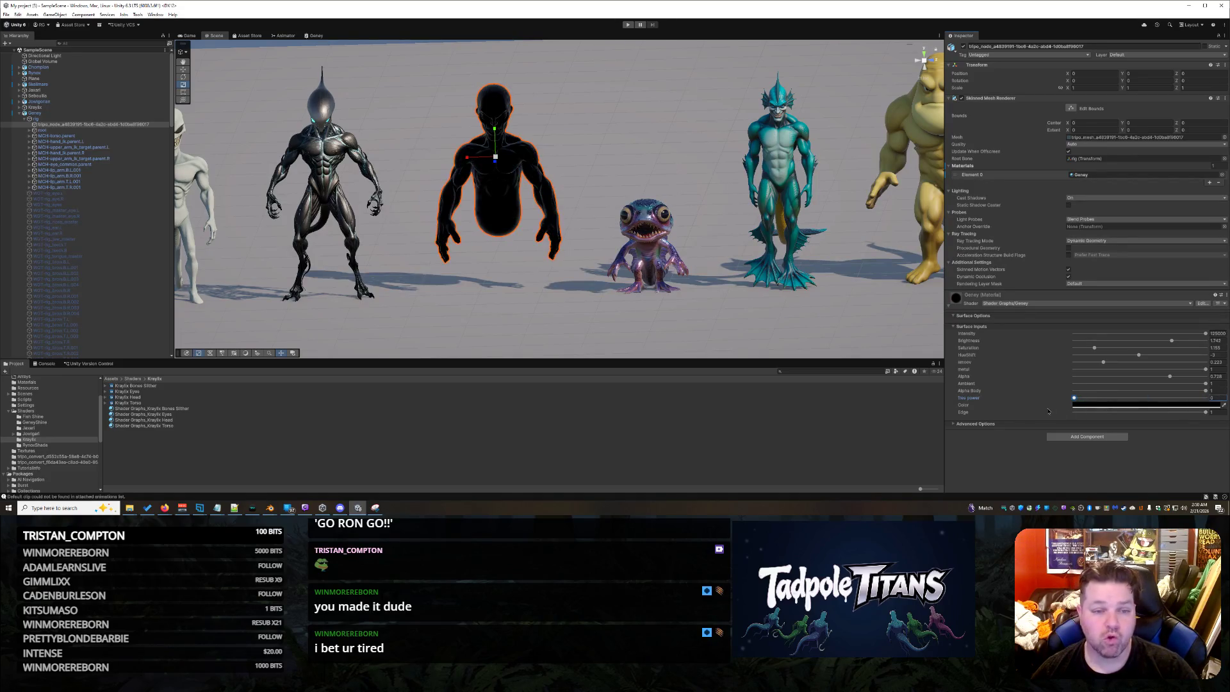
pyautogui.rightClick(552, 293)
pyautogui.click(551, 284)
pyautogui.scroll(2, 551, 284)
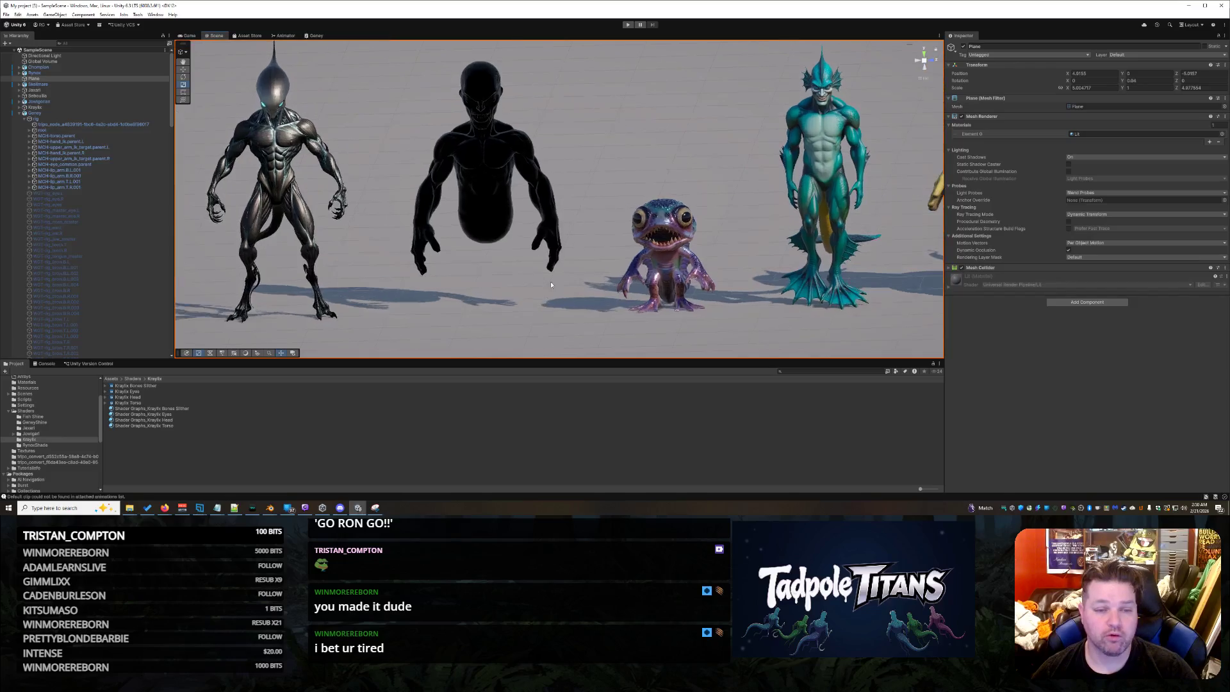
pyautogui.scroll(2, 553, 303)
# Reselect Geney's tripo_node mesh and raise Fres power back to 25.
pyautogui.click(518, 185)
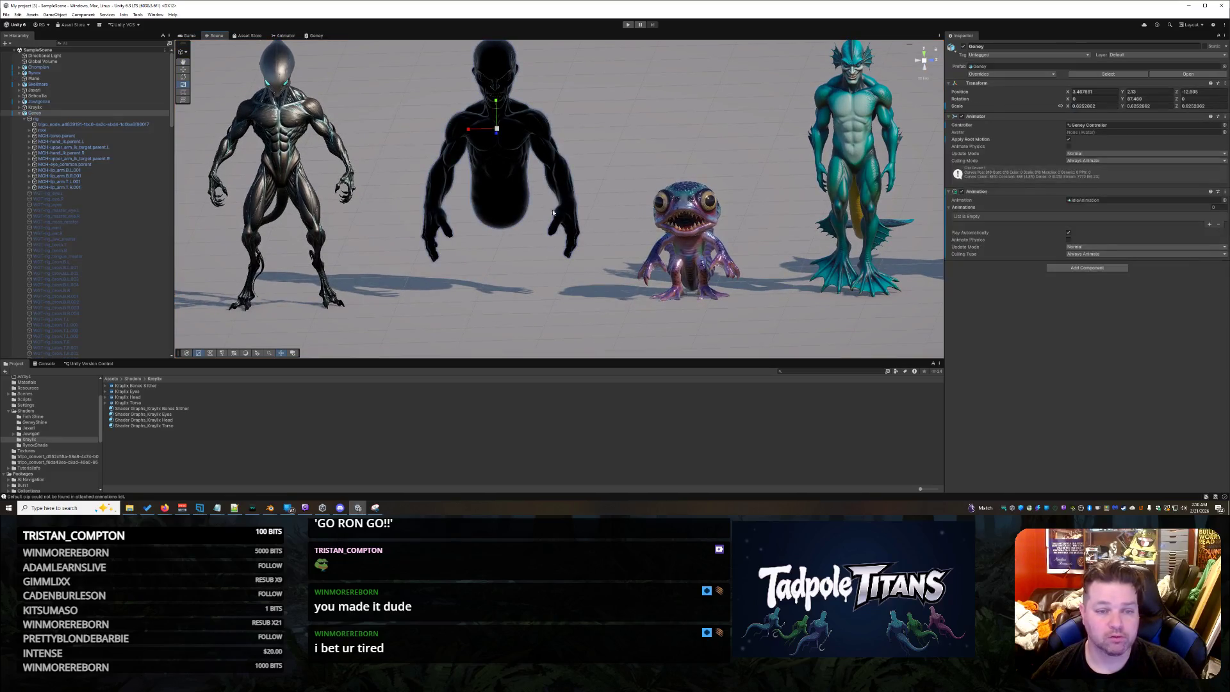
pyautogui.rightClick(487, 171)
pyautogui.click(504, 220)
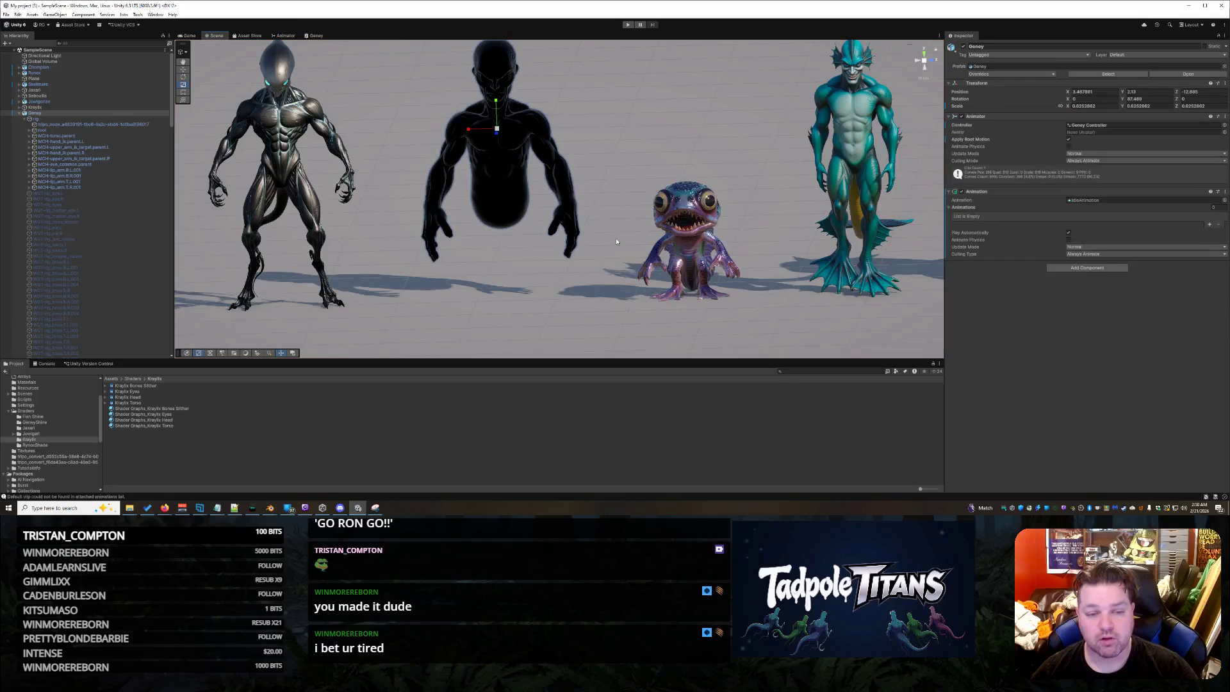
pyautogui.click(504, 219)
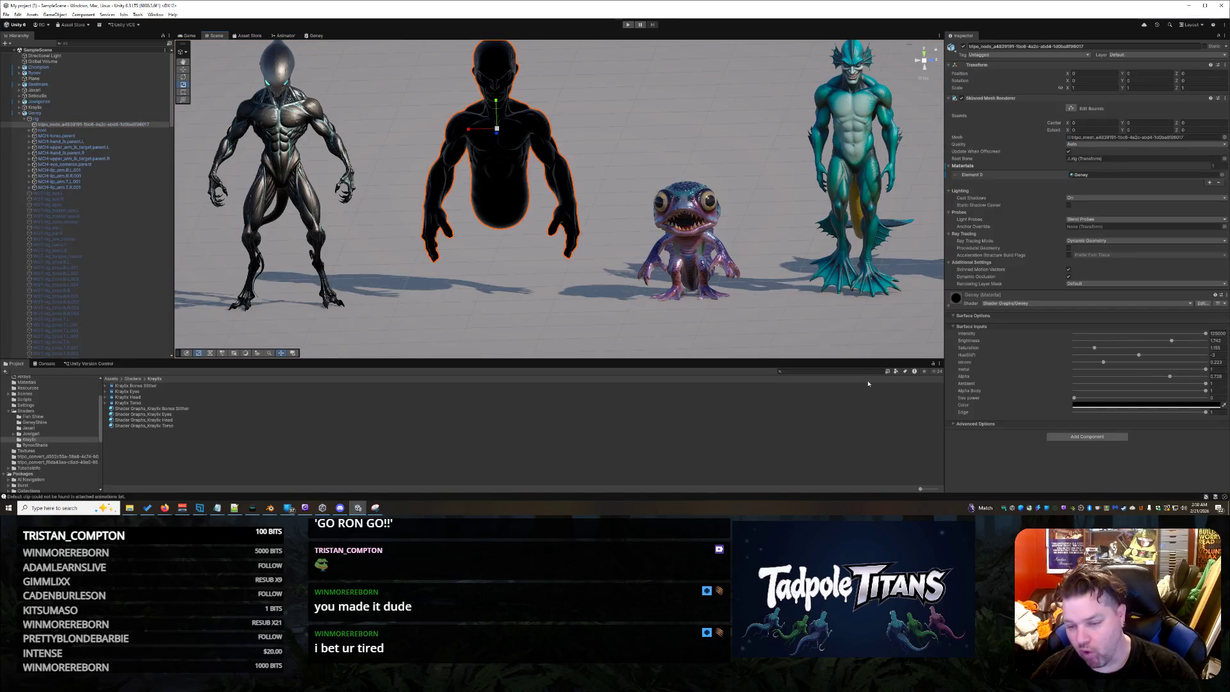
pyautogui.click(523, 229)
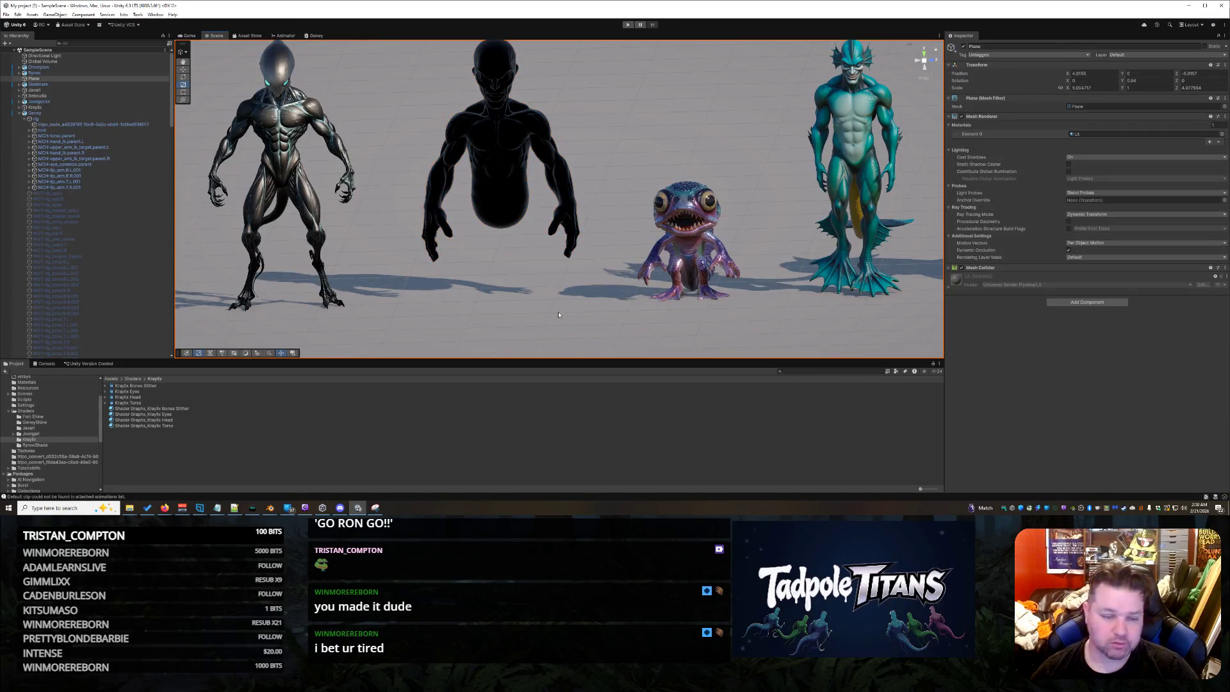
pyautogui.click(520, 221)
pyautogui.click(504, 199)
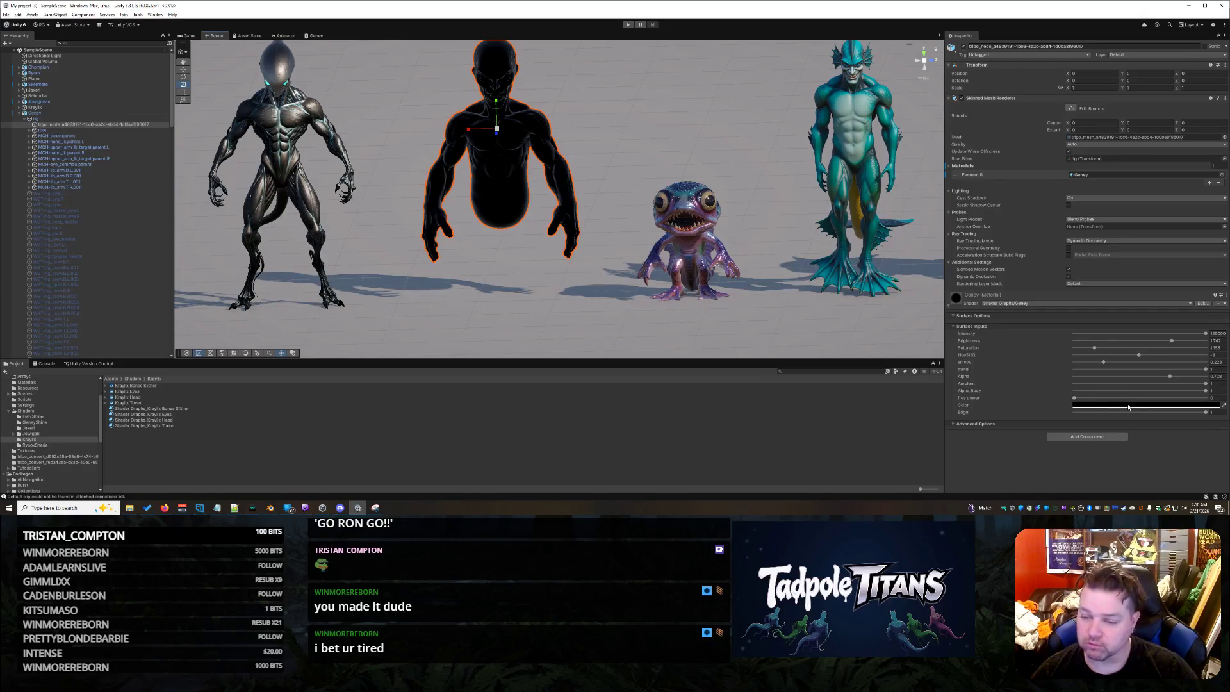
pyautogui.moveTo(1075, 398); pyautogui.dragTo(1207, 397)
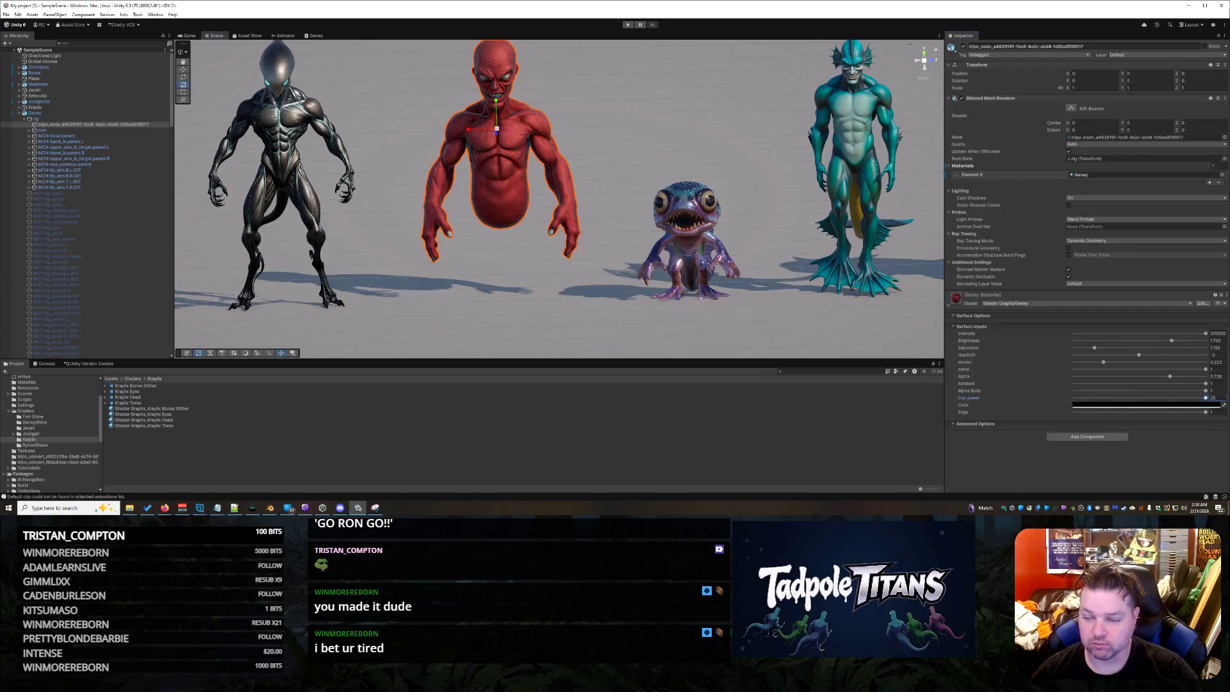
# Lower Ambient to about 0.654 and raise Alpha to about 0.826.
pyautogui.click(1206, 390)
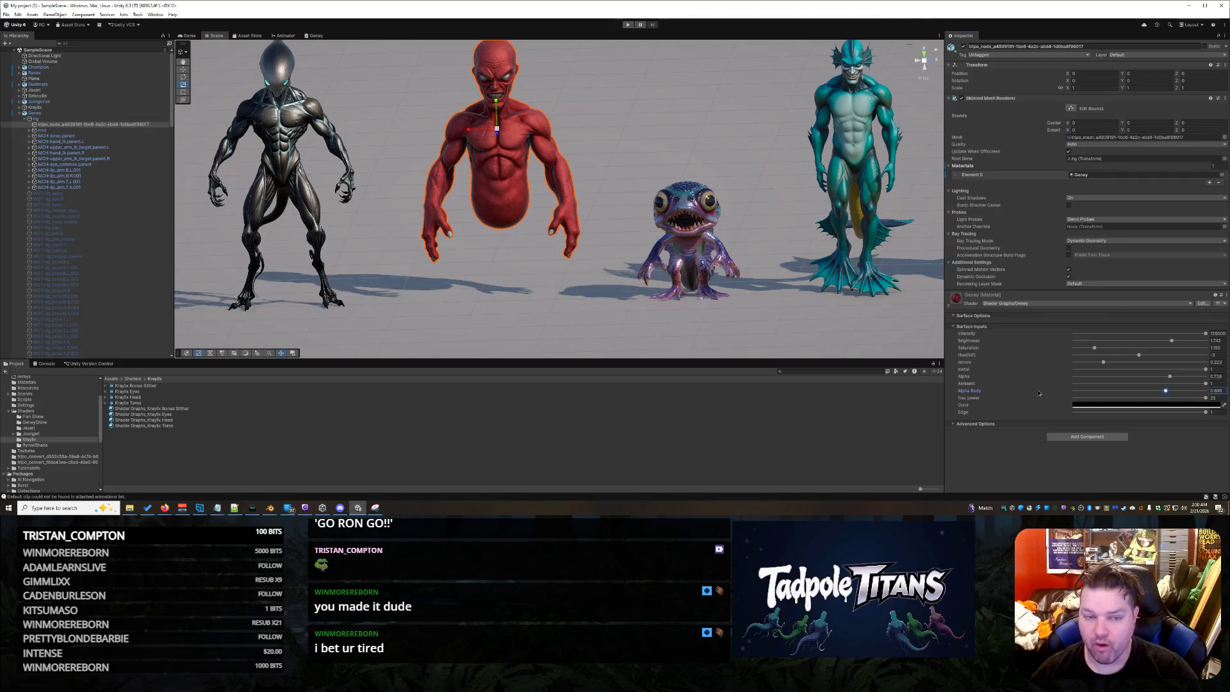
pyautogui.moveTo(1205, 383)
pyautogui.mouseDown()
pyautogui.moveTo(1102, 384)
pyautogui.moveTo(1134, 383)
pyautogui.moveTo(1112, 390)
pyautogui.moveTo(1123, 393)
pyautogui.mouseUp()
pyautogui.moveTo(673, 353); pyautogui.dragTo(620, 310, button='right')
pyautogui.scroll(3, 620, 311)
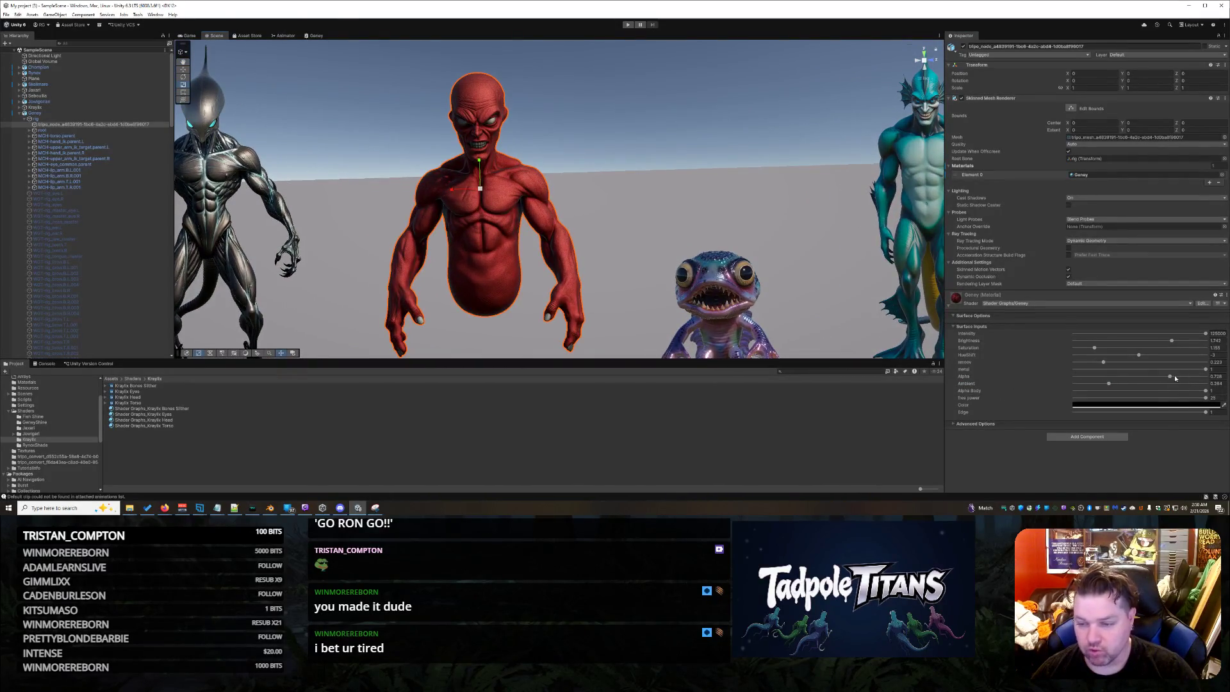
pyautogui.moveTo(1138, 378); pyautogui.dragTo(1208, 397)
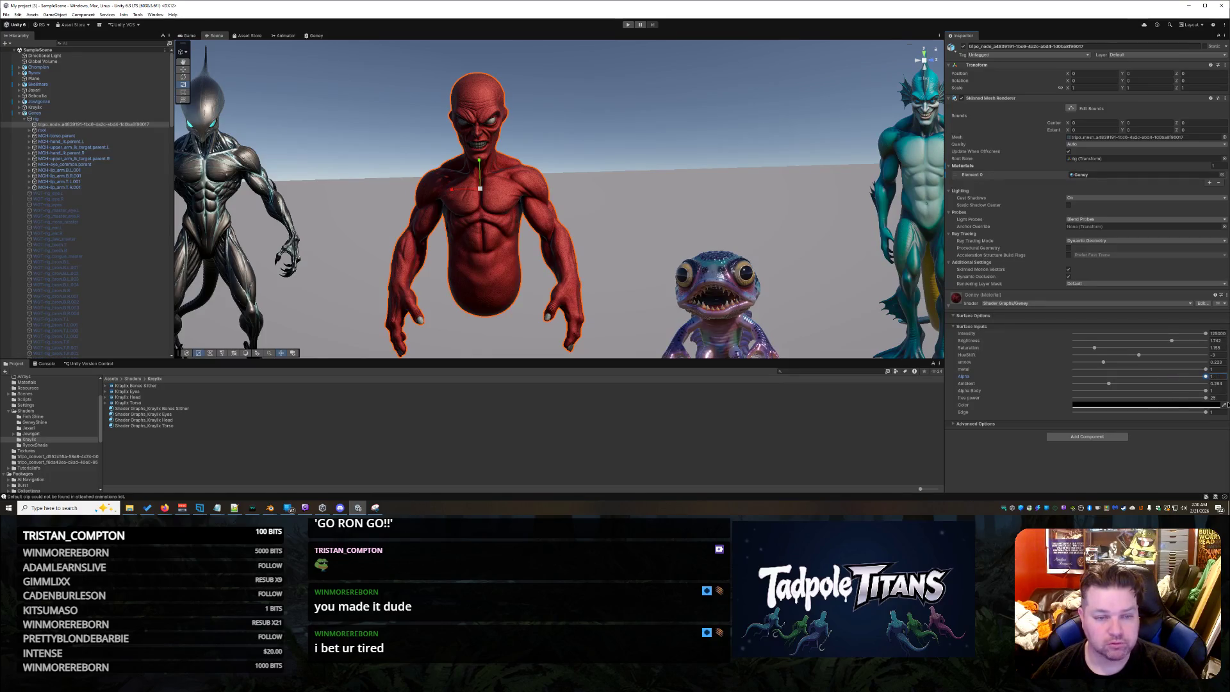
pyautogui.moveTo(1106, 400)
pyautogui.mouseDown()
pyautogui.moveTo(1129, 403)
pyautogui.moveTo(1118, 403)
pyautogui.mouseUp()
pyautogui.scroll(10, 612, 276)
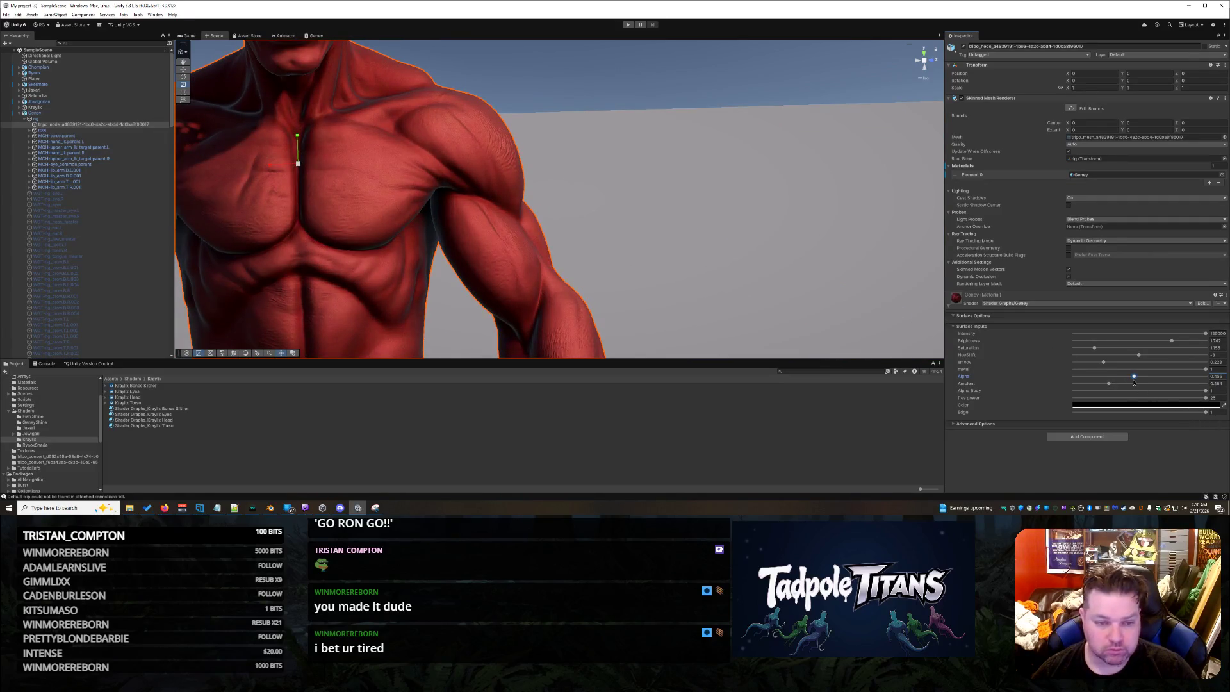
pyautogui.moveTo(1154, 384)
pyautogui.mouseDown()
pyautogui.moveTo(1131, 383)
pyautogui.moveTo(1168, 389)
pyautogui.mouseUp()
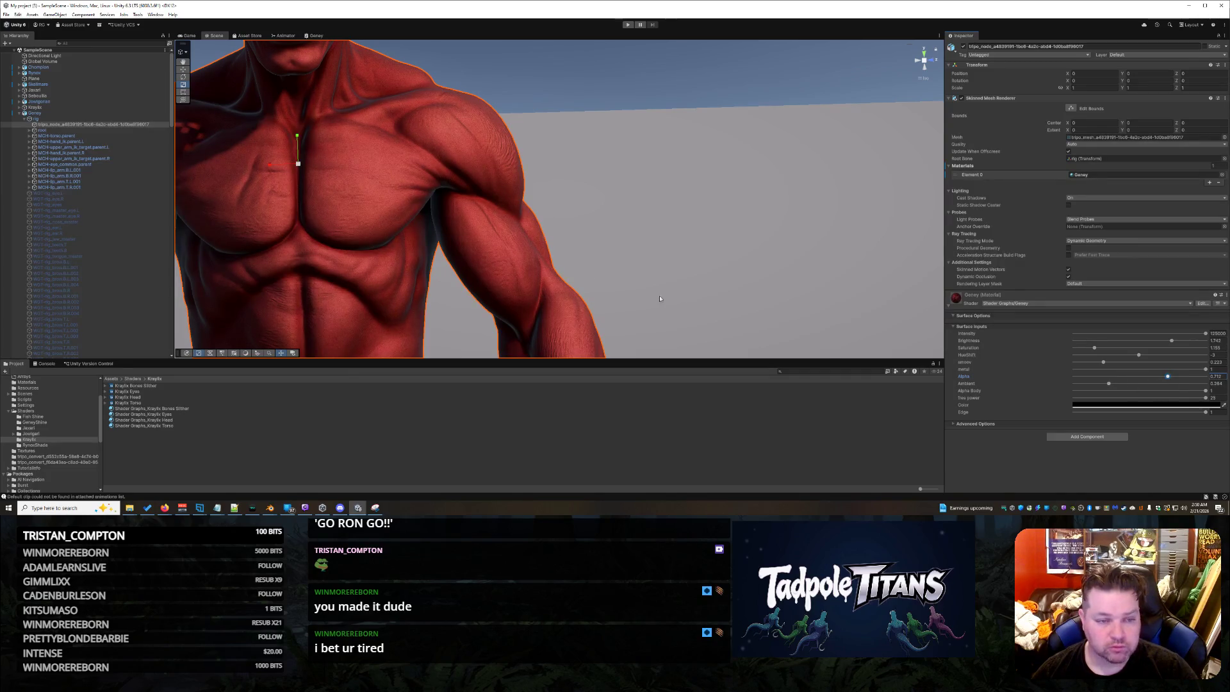
pyautogui.scroll(-5, 667, 288)
pyautogui.scroll(5, 620, 250)
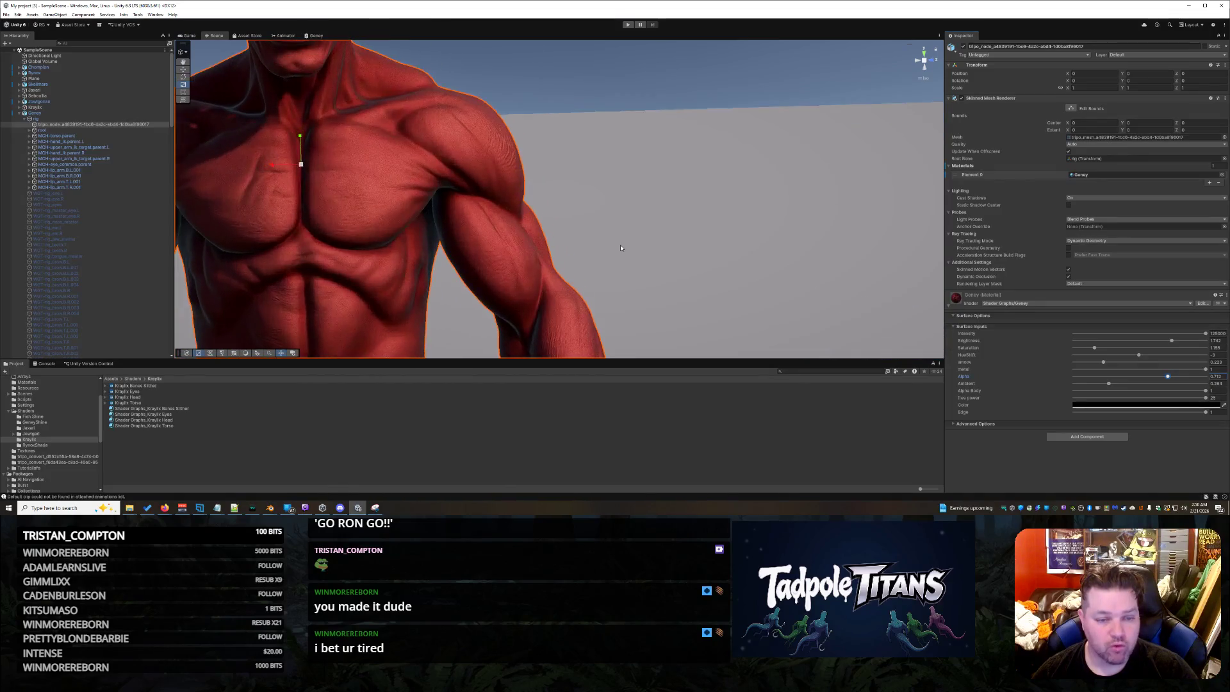
pyautogui.scroll(1, 620, 248)
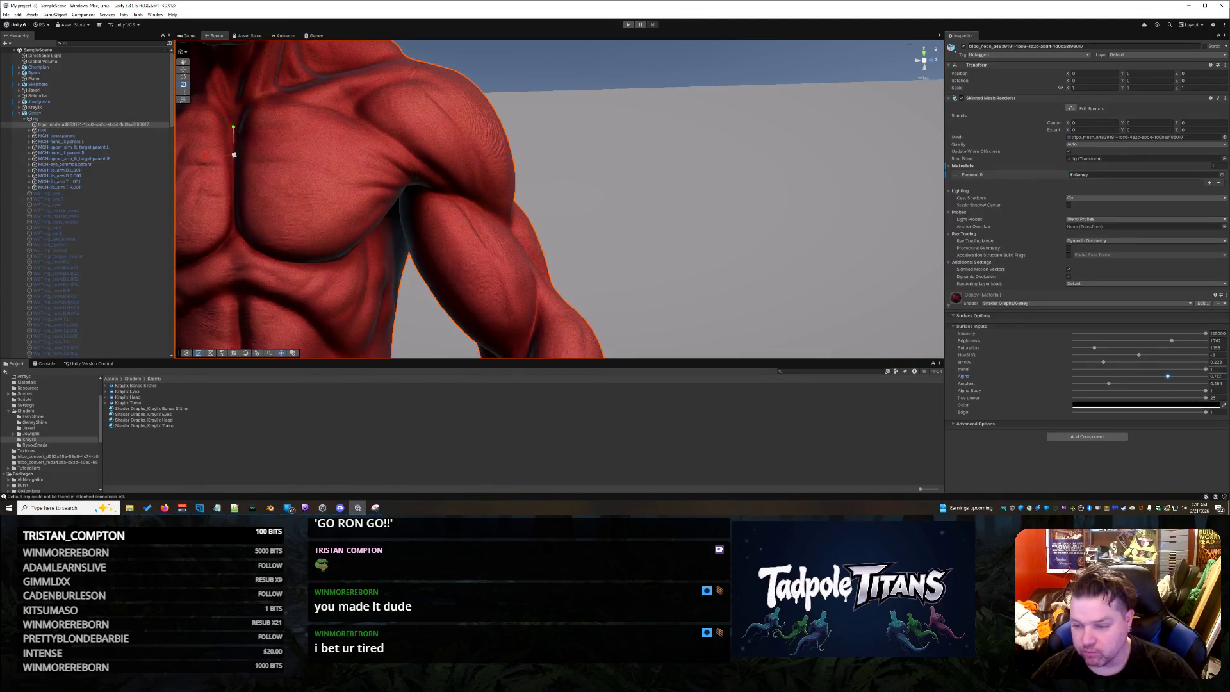
# Lower metal to about 0.723 and raise smoov to 0.291.
pyautogui.moveTo(1207, 370); pyautogui.dragTo(1124, 371)
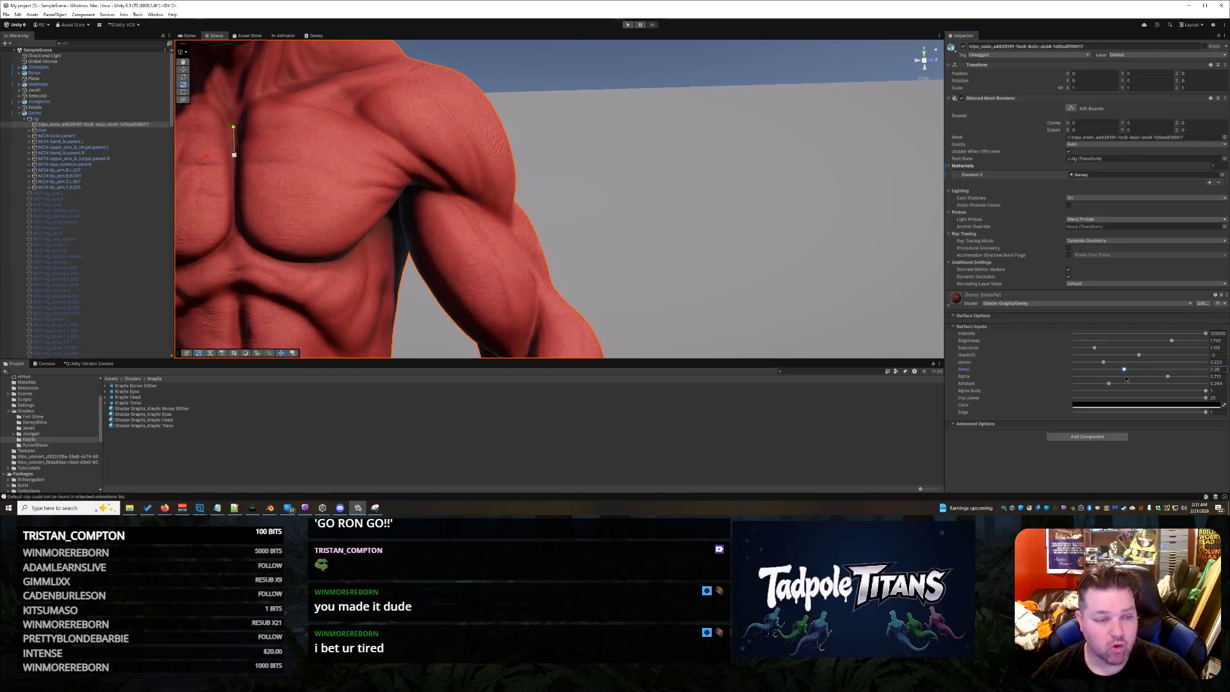
pyautogui.scroll(-5, 594, 264)
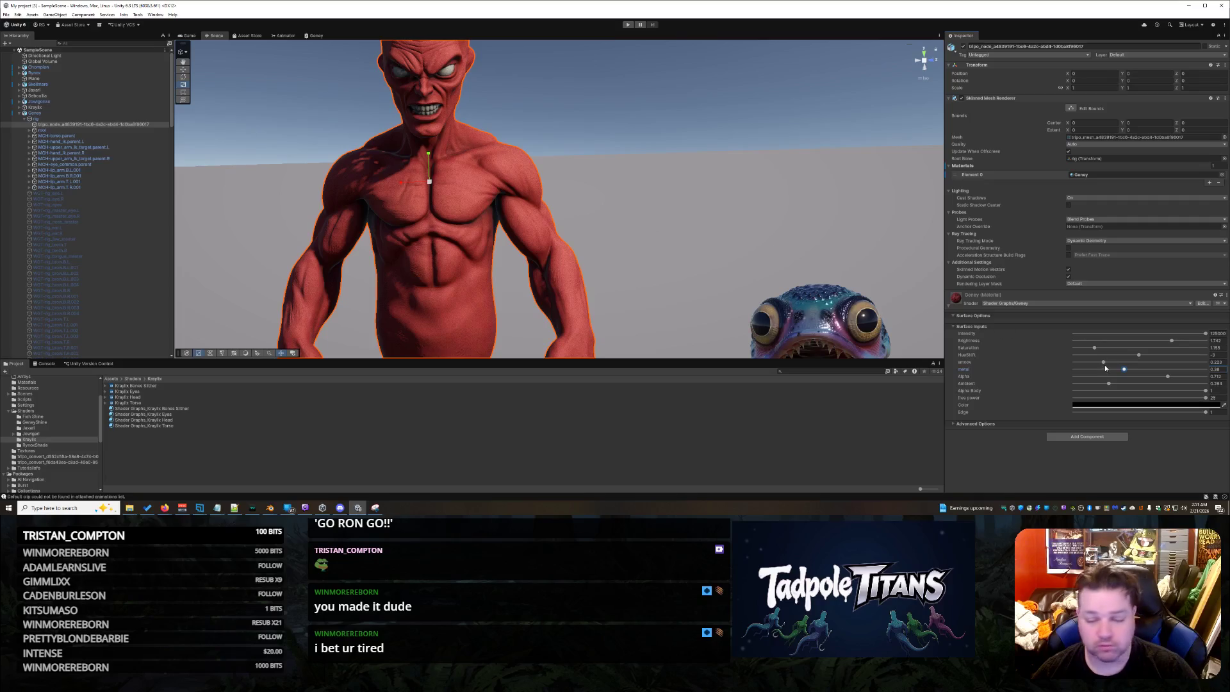
pyautogui.moveTo(1104, 363)
pyautogui.mouseDown()
pyautogui.moveTo(1125, 363)
pyautogui.moveTo(1114, 365)
pyautogui.mouseUp()
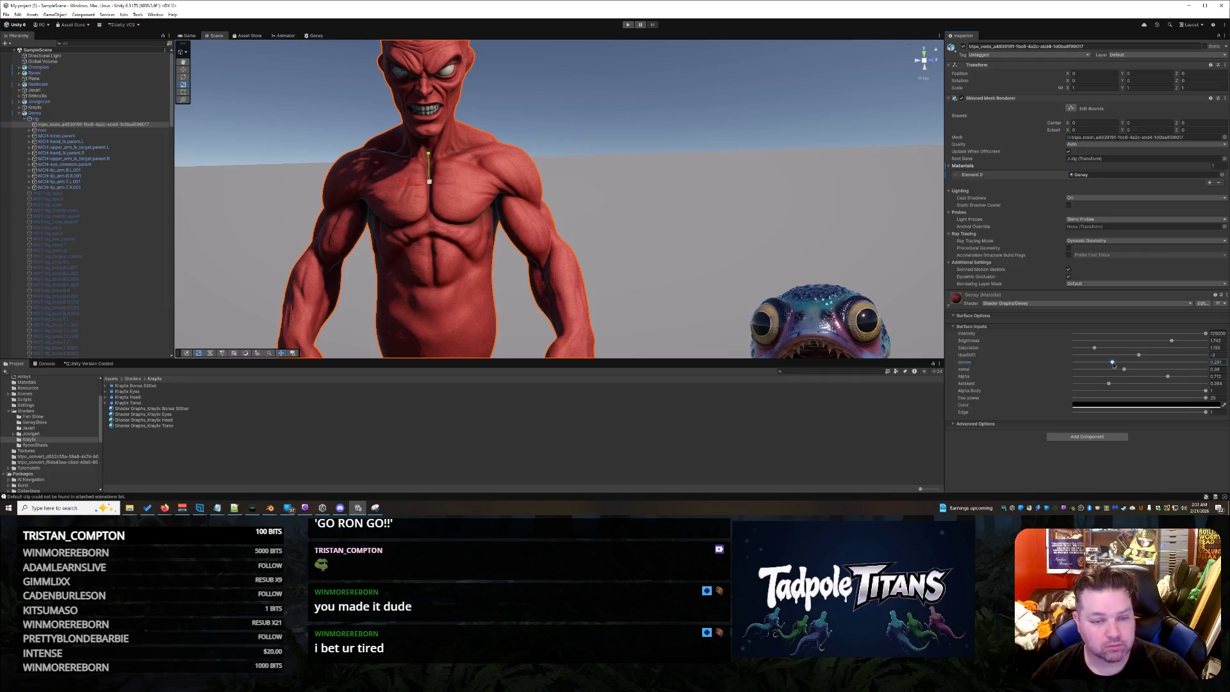
pyautogui.scroll(-5, 561, 243)
pyautogui.rightClick(609, 304)
pyautogui.click(653, 306)
pyautogui.scroll(-2, 654, 305)
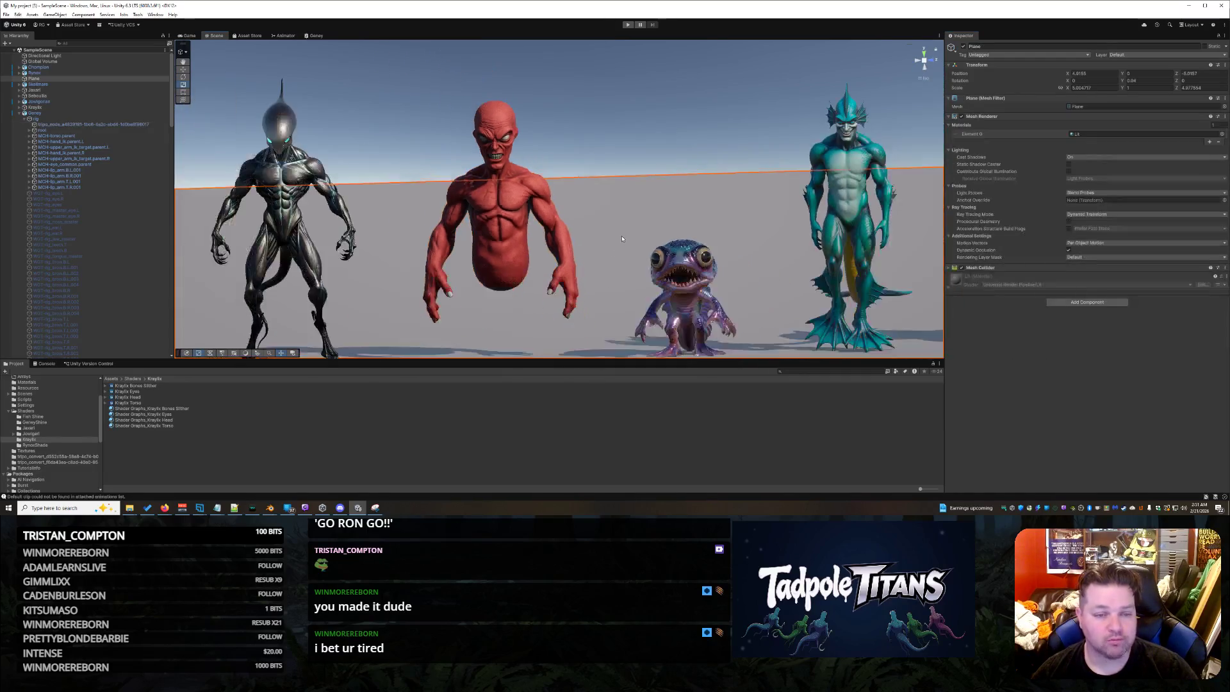
# Select Geney's mesh and set Brightness to about 1.53 and Saturation to 1.095.
pyautogui.moveTo(654, 306)
pyautogui.mouseDown(button='right')
pyautogui.moveTo(609, 312)
pyautogui.moveTo(717, 338)
pyautogui.moveTo(636, 295)
pyautogui.moveTo(537, 205)
pyautogui.mouseUp(button='right')
pyautogui.click(537, 206)
pyautogui.click(519, 165)
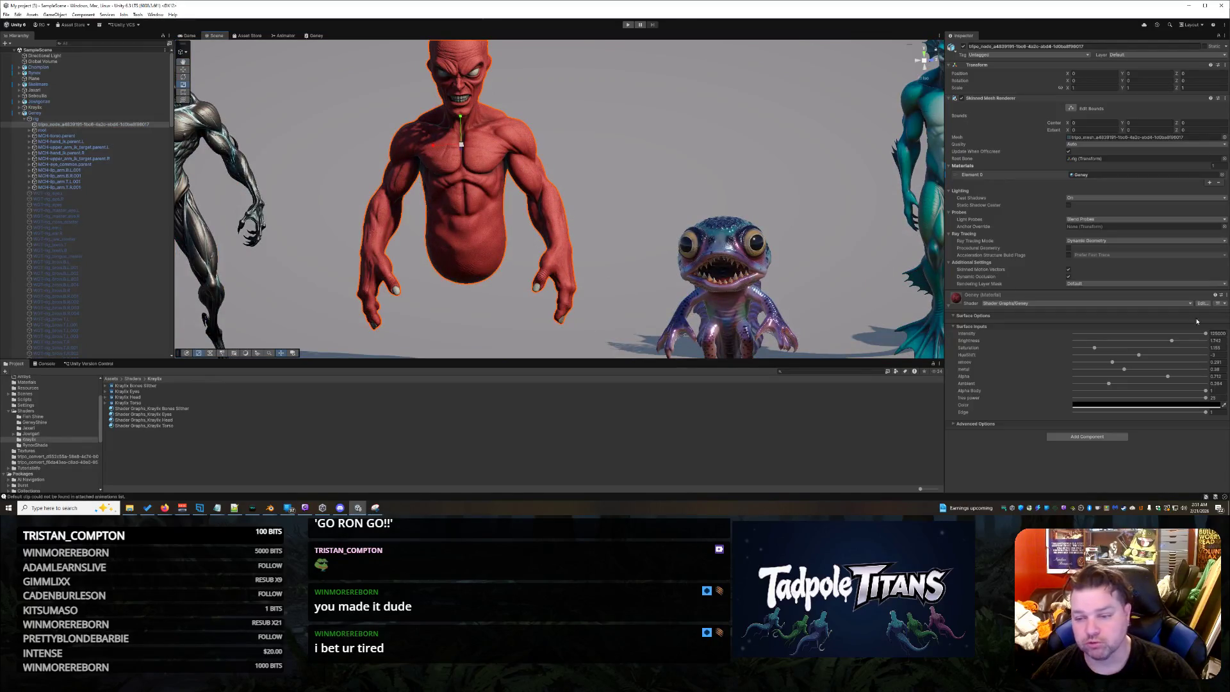
pyautogui.moveTo(1174, 343)
pyautogui.mouseDown()
pyautogui.moveTo(1145, 345)
pyautogui.moveTo(1208, 349)
pyautogui.mouseUp()
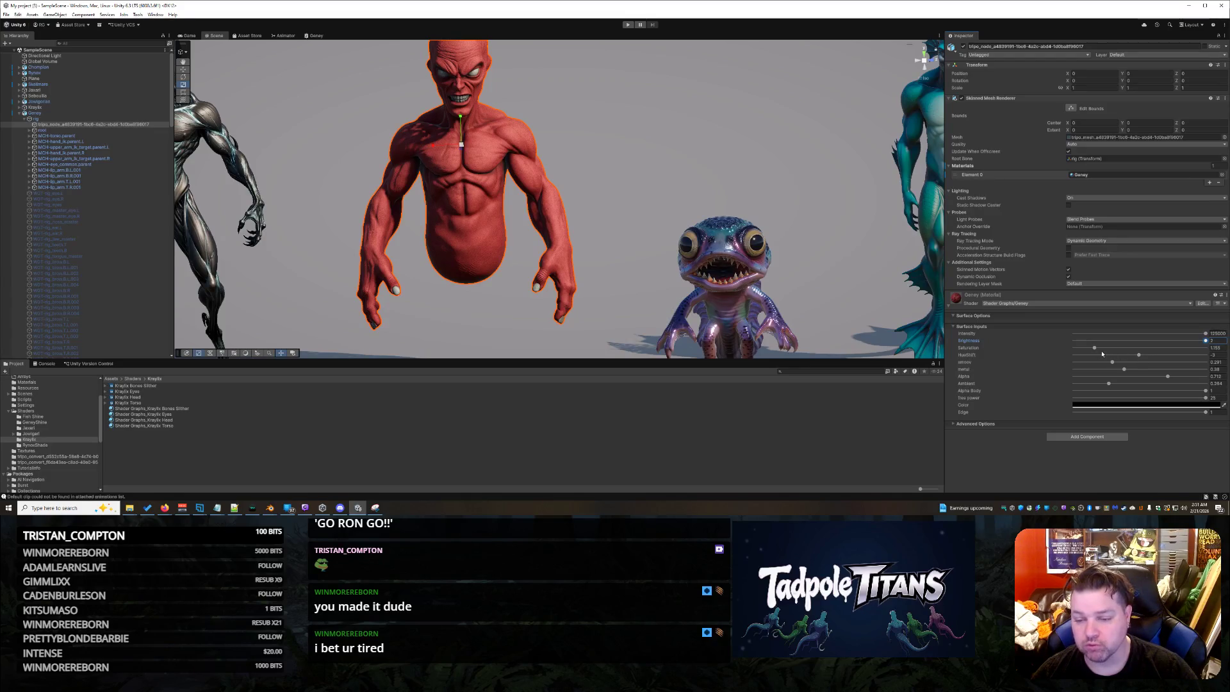
pyautogui.moveTo(1095, 349)
pyautogui.mouseDown()
pyautogui.moveTo(1110, 349)
pyautogui.moveTo(1084, 349)
pyautogui.moveTo(1063, 372)
pyautogui.moveTo(1129, 370)
pyautogui.mouseUp()
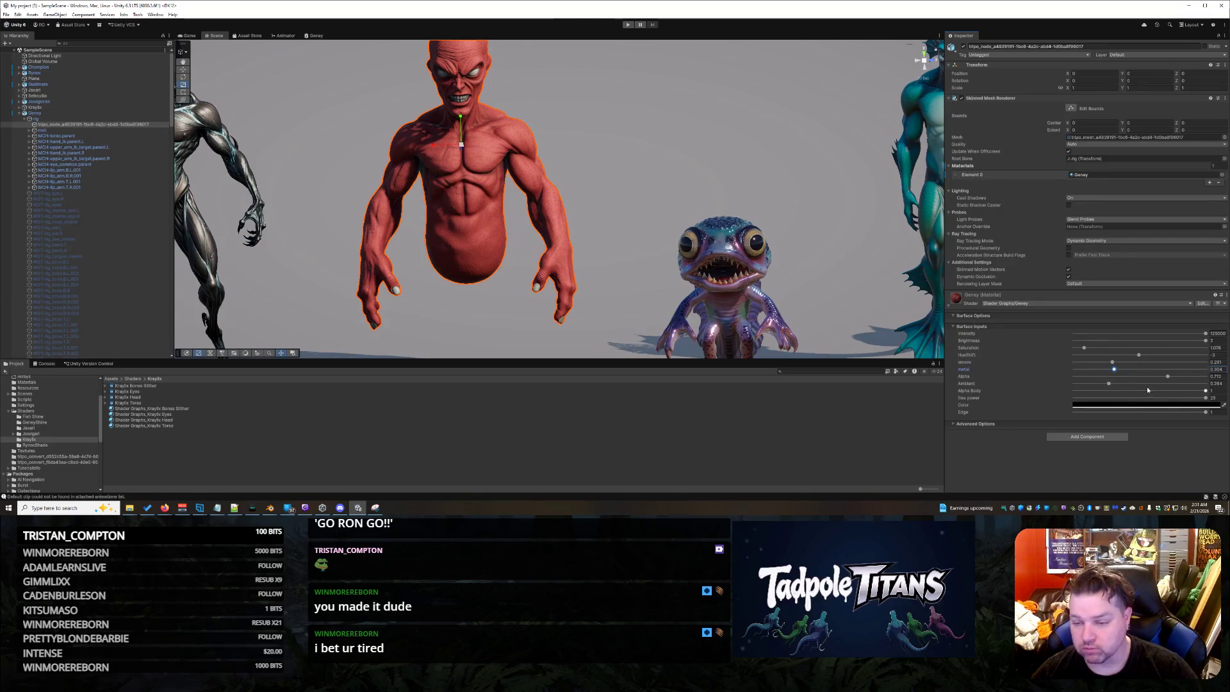
# Lower Intensity to about 59438 and set Alpha to 0.834.
pyautogui.moveTo(1167, 377)
pyautogui.mouseDown()
pyautogui.moveTo(1206, 376)
pyautogui.moveTo(1141, 388)
pyautogui.moveTo(1168, 394)
pyautogui.mouseUp()
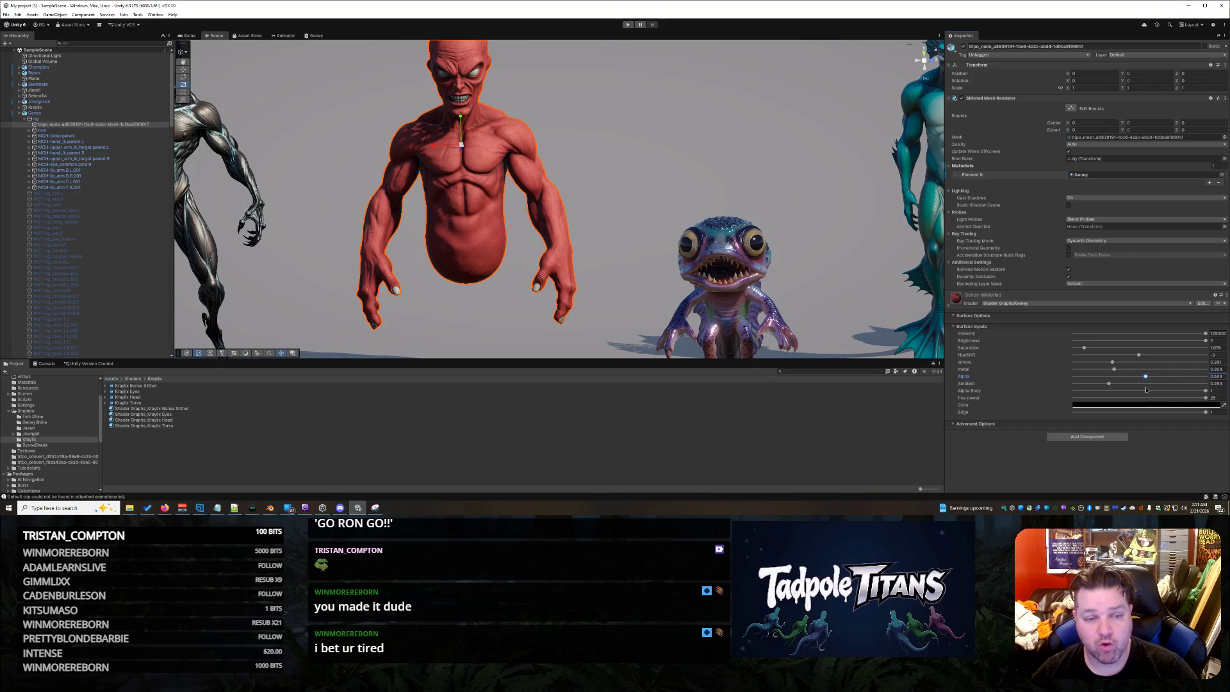
pyautogui.scroll(5, 677, 193)
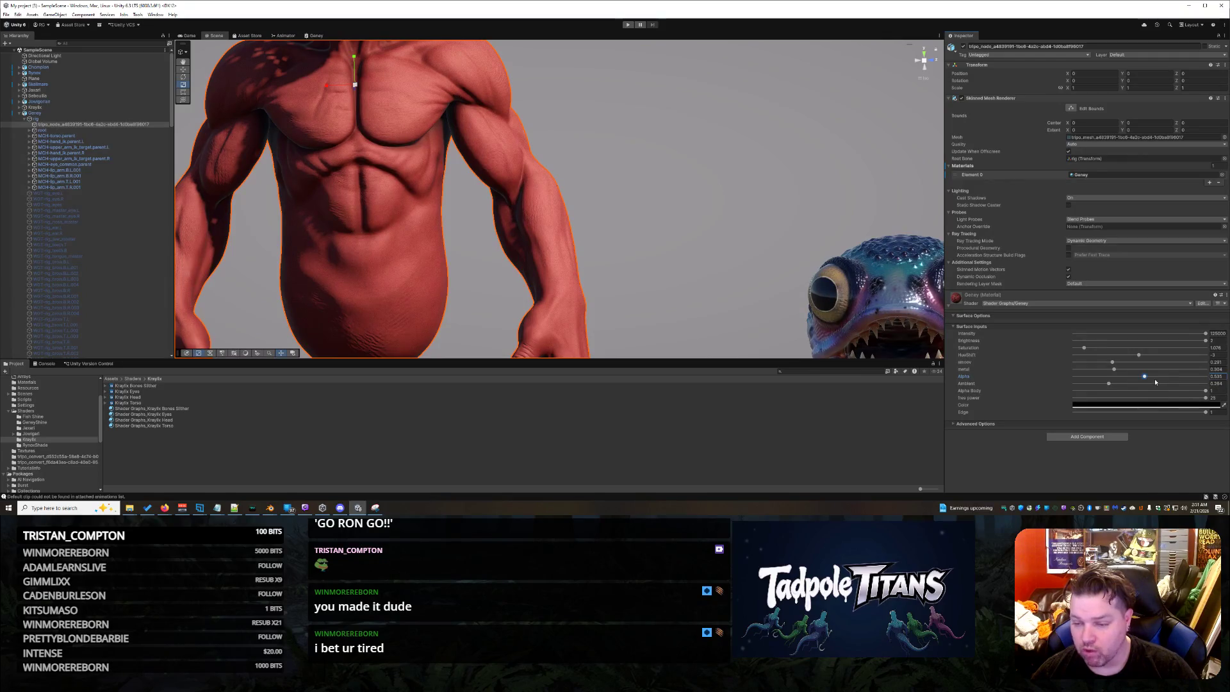
pyautogui.moveTo(1206, 339); pyautogui.dragTo(1149, 338)
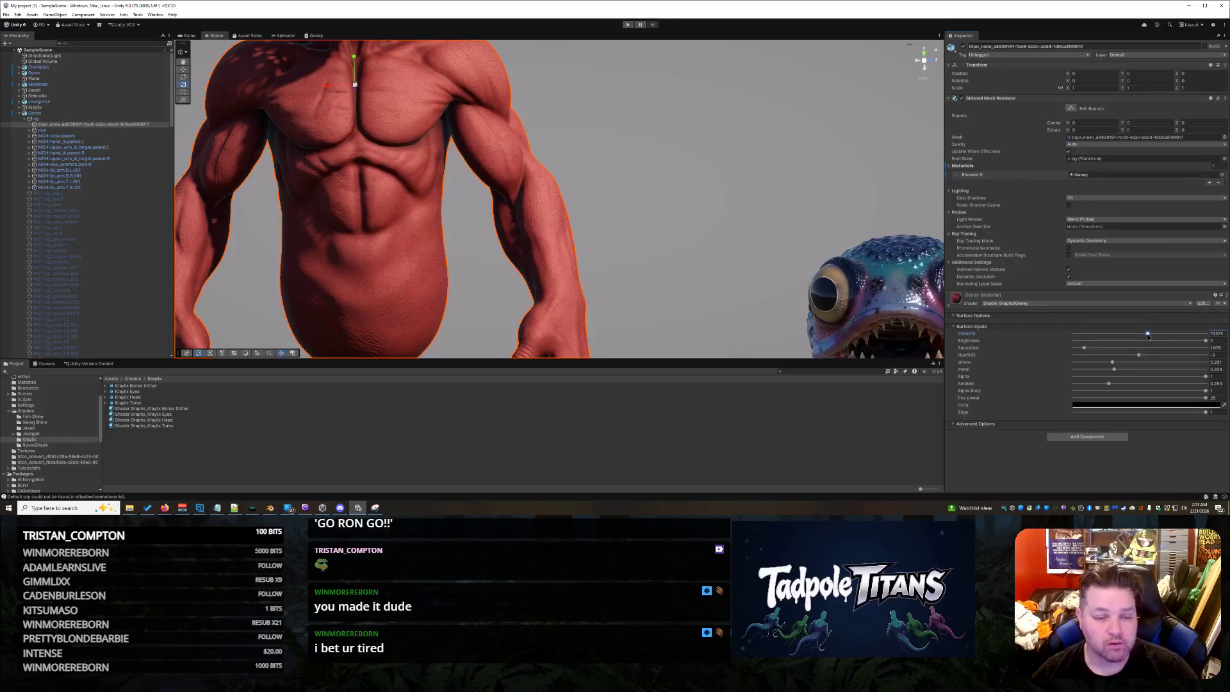
pyautogui.moveTo(1206, 377); pyautogui.dragTo(1172, 379)
pyautogui.scroll(1, 692, 219)
pyautogui.scroll(-5, 679, 211)
# Orbit to the red creature's head and select Geney's tripo_node mesh.
pyautogui.rightClick(640, 174)
pyautogui.click(615, 192)
pyautogui.scroll(3, 606, 204)
pyautogui.scroll(3, 606, 205)
pyautogui.moveTo(610, 207)
pyautogui.mouseDown(button='middle')
pyautogui.moveTo(633, 257)
pyautogui.moveTo(610, 228)
pyautogui.mouseUp(button='middle')
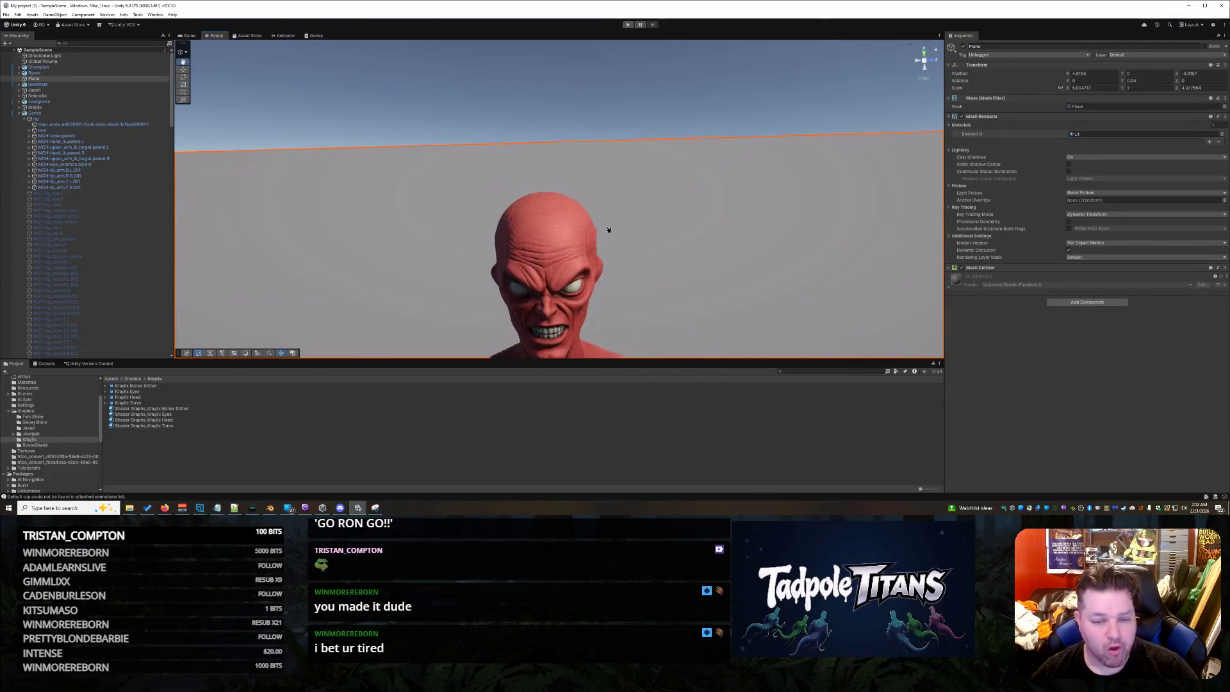
pyautogui.scroll(5, 613, 205)
pyautogui.keyDown('alt'); pyautogui.moveTo(613, 204); pyautogui.dragTo(603, 165); pyautogui.keyUp('alt')
pyautogui.click(603, 163)
pyautogui.scroll(2, 603, 164)
pyautogui.scroll(8, 603, 167)
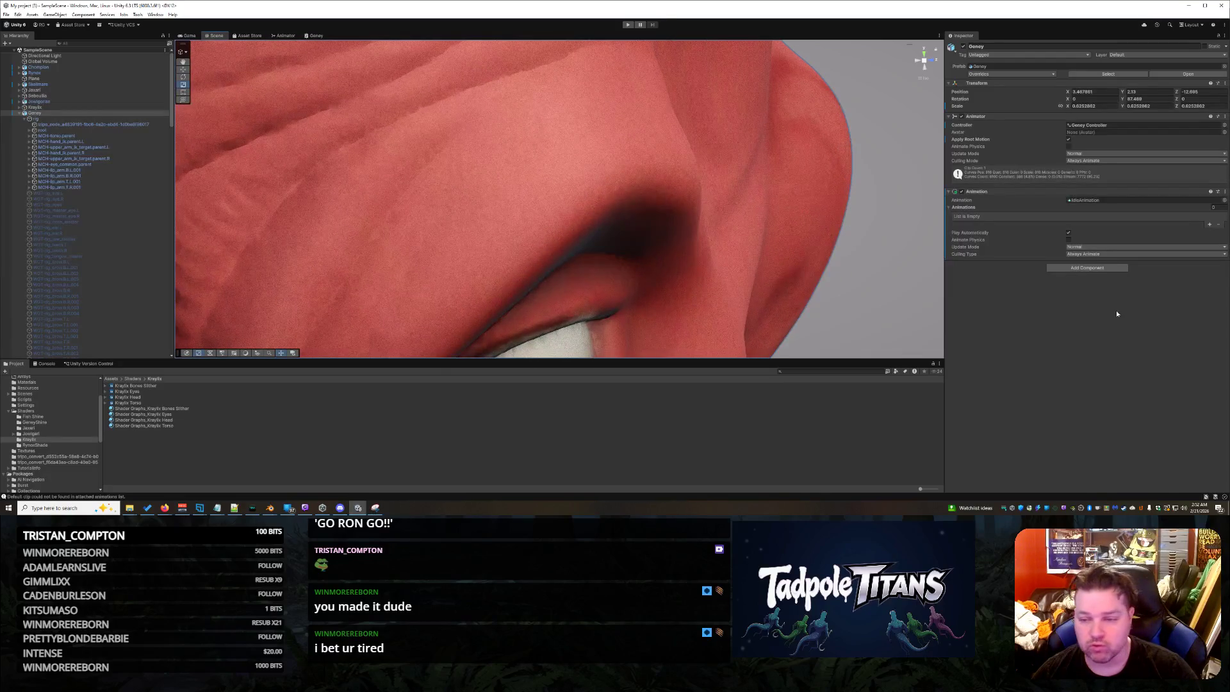
pyautogui.click(683, 150)
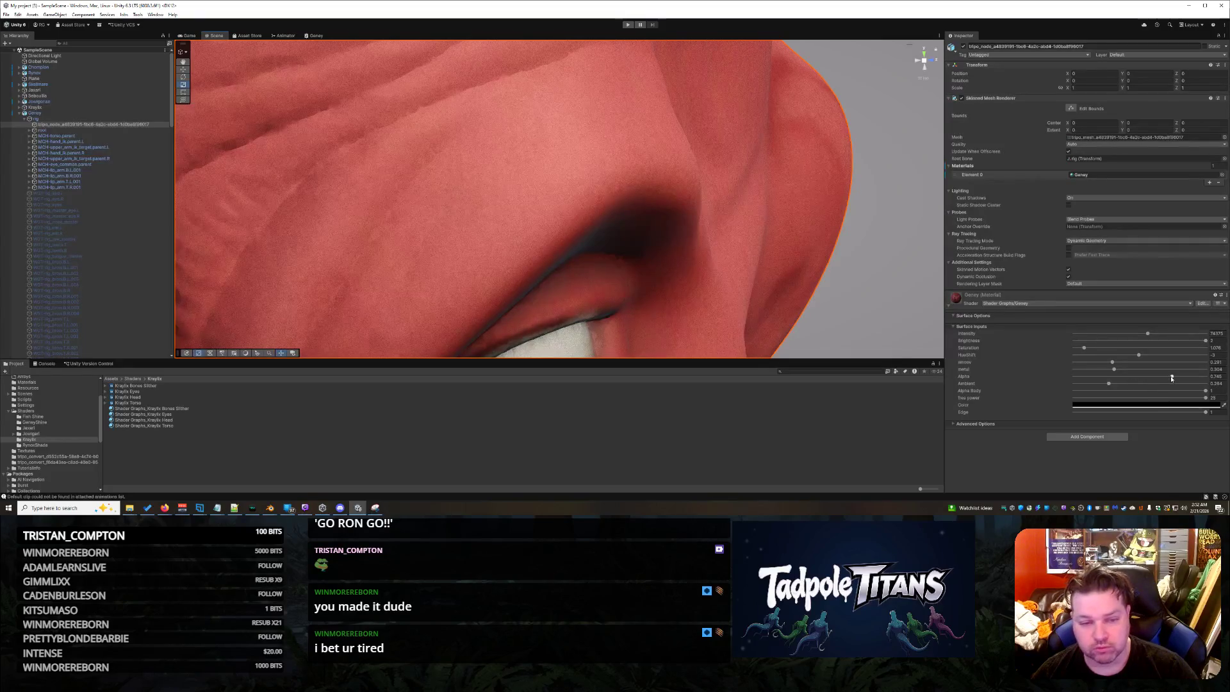
# Lower Alpha to about 0.865 and Intensity to 25937 for deeper red skin.
pyautogui.moveTo(1172, 378)
pyautogui.mouseDown()
pyautogui.moveTo(1192, 378)
pyautogui.moveTo(1104, 383)
pyautogui.moveTo(1120, 392)
pyautogui.mouseUp()
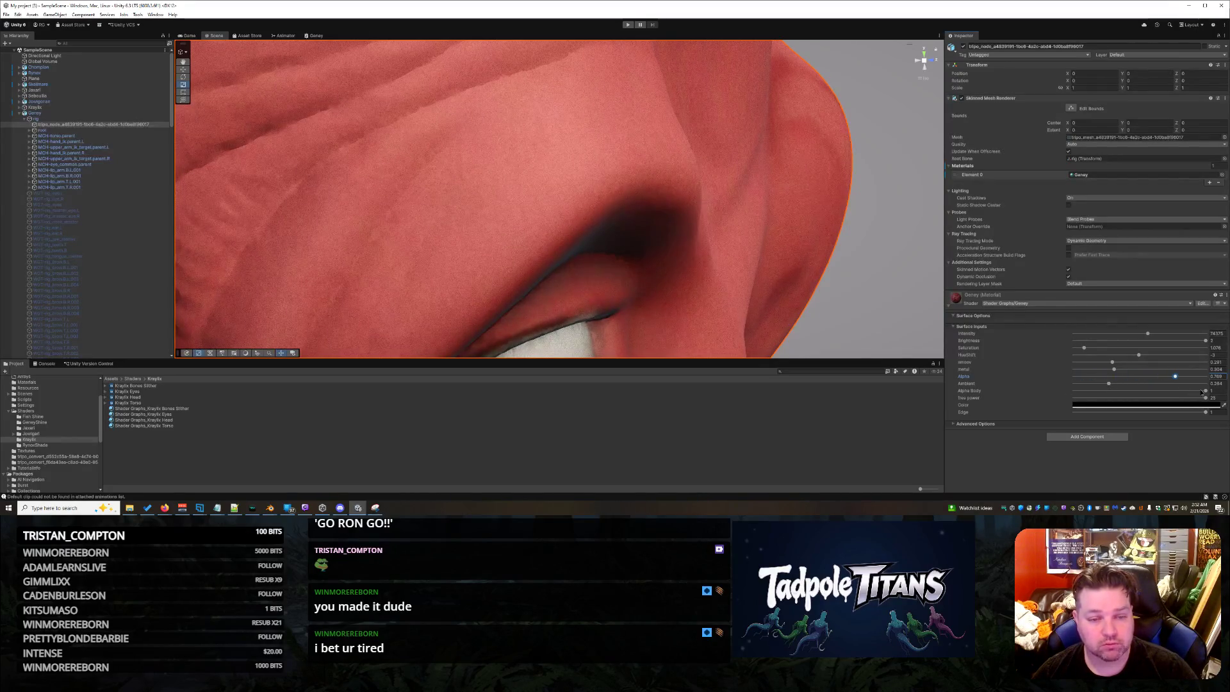
pyautogui.moveTo(1201, 393); pyautogui.dragTo(1189, 390)
pyautogui.moveTo(1148, 333)
pyautogui.mouseDown()
pyautogui.moveTo(1063, 337)
pyautogui.moveTo(1207, 334)
pyautogui.mouseUp()
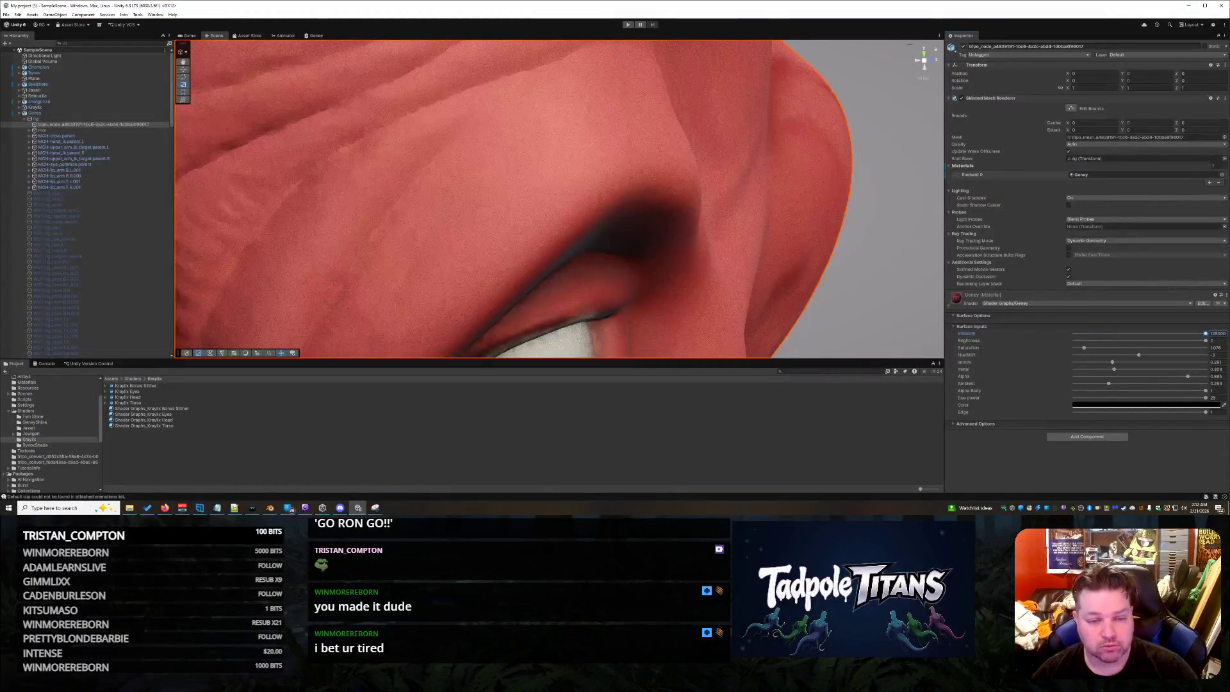
pyautogui.scroll(-10, 813, 250)
pyautogui.rightClick(711, 267)
pyautogui.click(712, 268)
pyautogui.moveTo(711, 268)
pyautogui.mouseDown(button='middle')
pyautogui.moveTo(705, 218)
pyautogui.moveTo(736, 203)
pyautogui.moveTo(734, 215)
pyautogui.mouseUp(button='middle')
pyautogui.scroll(-10, 733, 216)
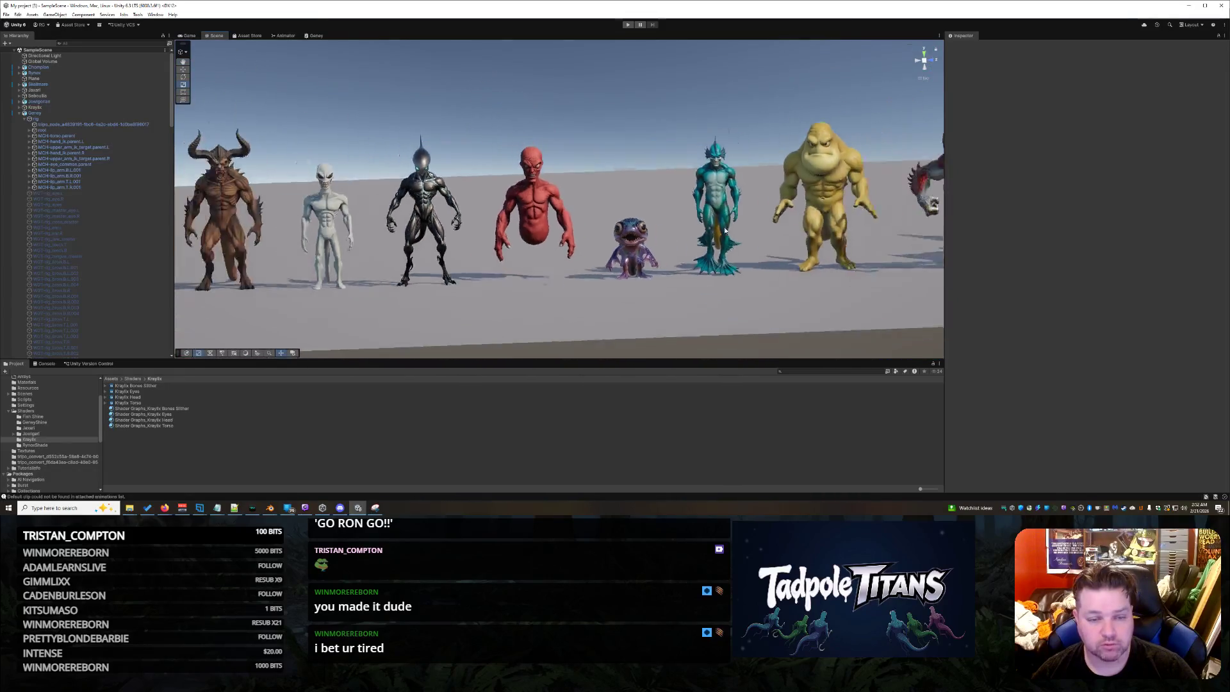
# Select the red creature's body mesh and raise smoov to 0.323.
pyautogui.scroll(5, 727, 232)
pyautogui.moveTo(720, 243); pyautogui.dragTo(517, 254, button='middle')
pyautogui.scroll(4, 395, 197)
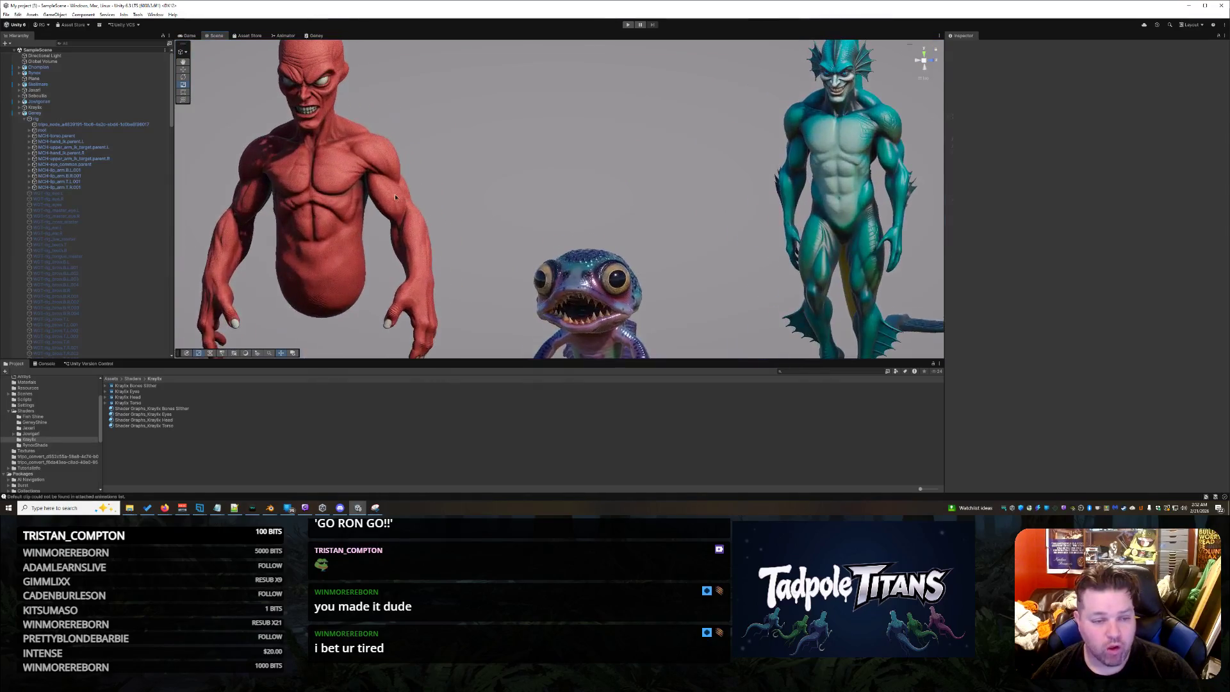
pyautogui.click(396, 198)
pyautogui.moveTo(500, 206)
pyautogui.mouseDown(button='middle')
pyautogui.moveTo(769, 231)
pyautogui.moveTo(718, 237)
pyautogui.mouseUp(button='middle')
pyautogui.scroll(3, 682, 247)
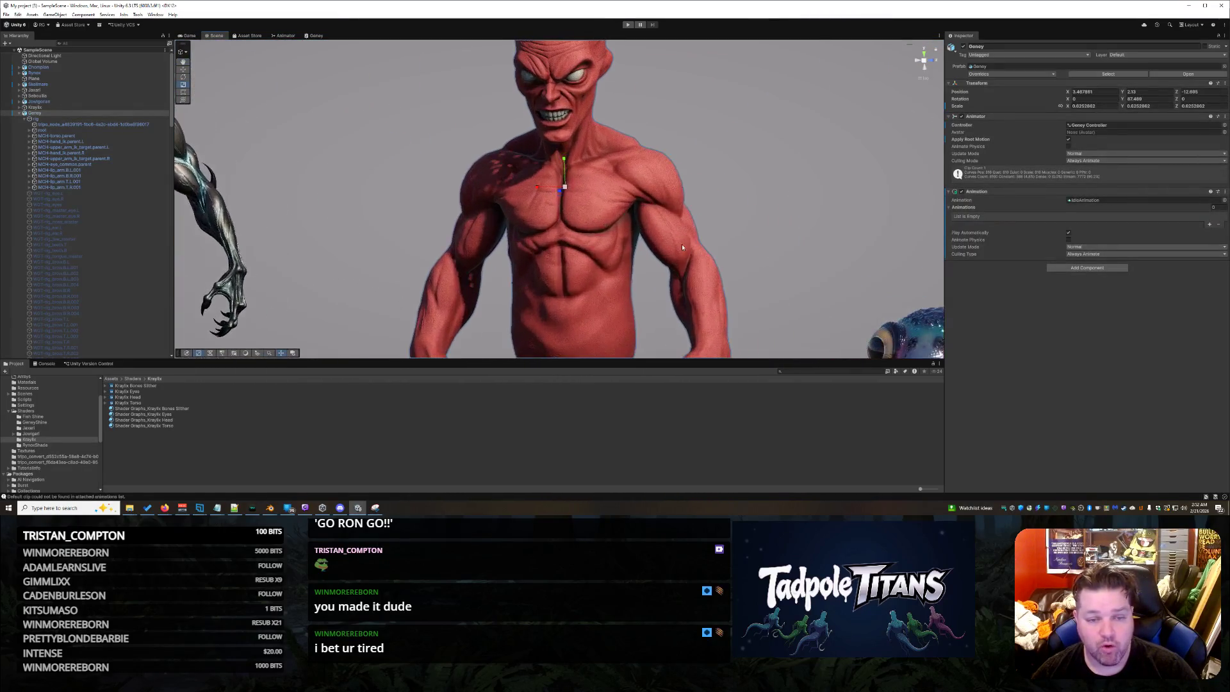
pyautogui.click(638, 199)
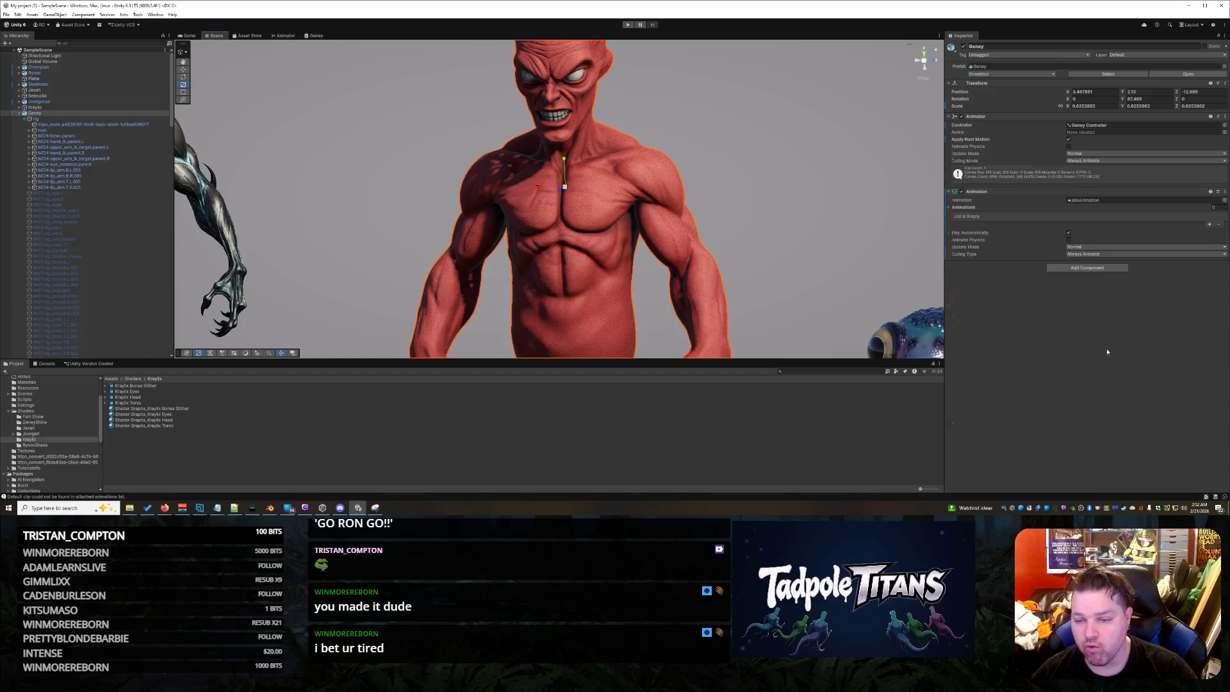
pyautogui.moveTo(1114, 361); pyautogui.dragTo(1074, 363)
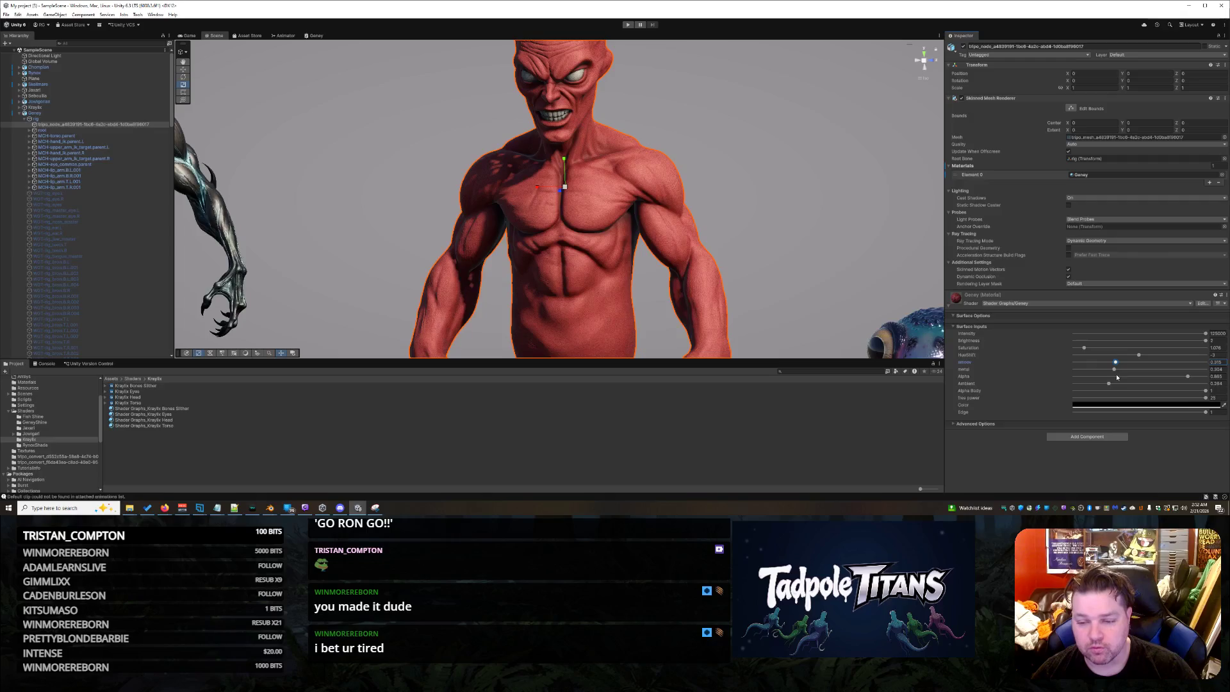
# Frame the ground plane, orbit the lineup, then minimise Unity and focus Blender.
pyautogui.click(847, 299)
pyautogui.press('f')
pyautogui.keyDown('alt'); pyautogui.moveTo(847, 299); pyautogui.dragTo(703, 250); pyautogui.keyUp('alt')
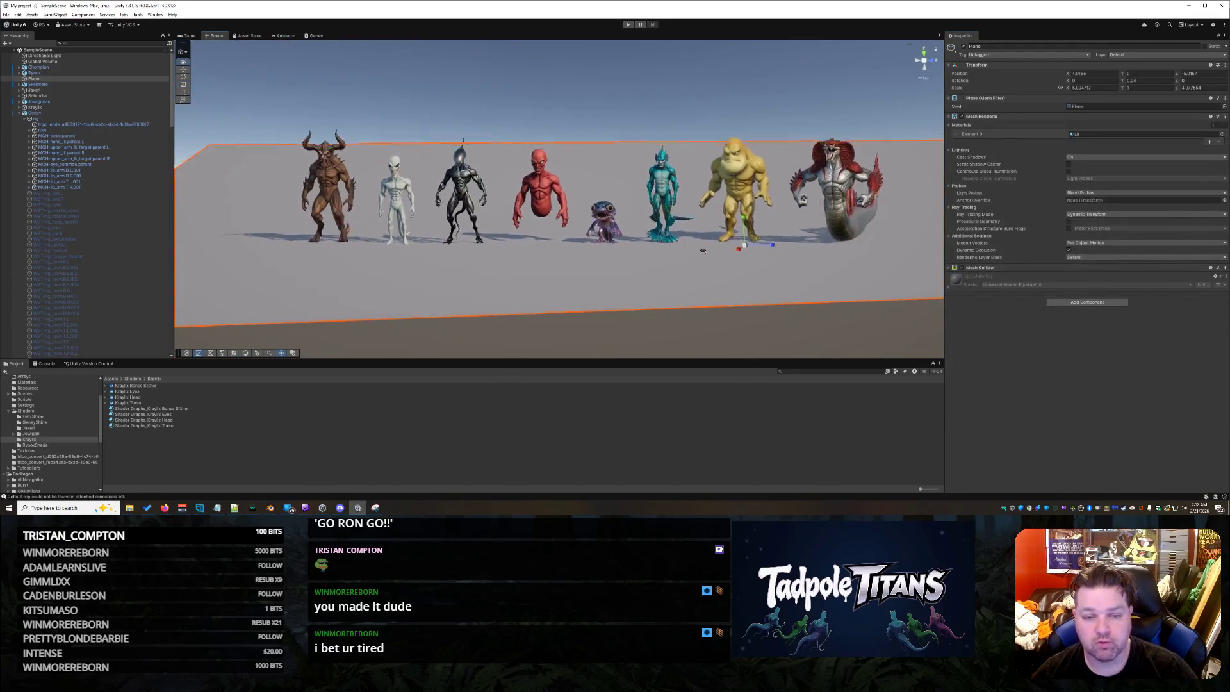
pyautogui.scroll(6, 720, 259)
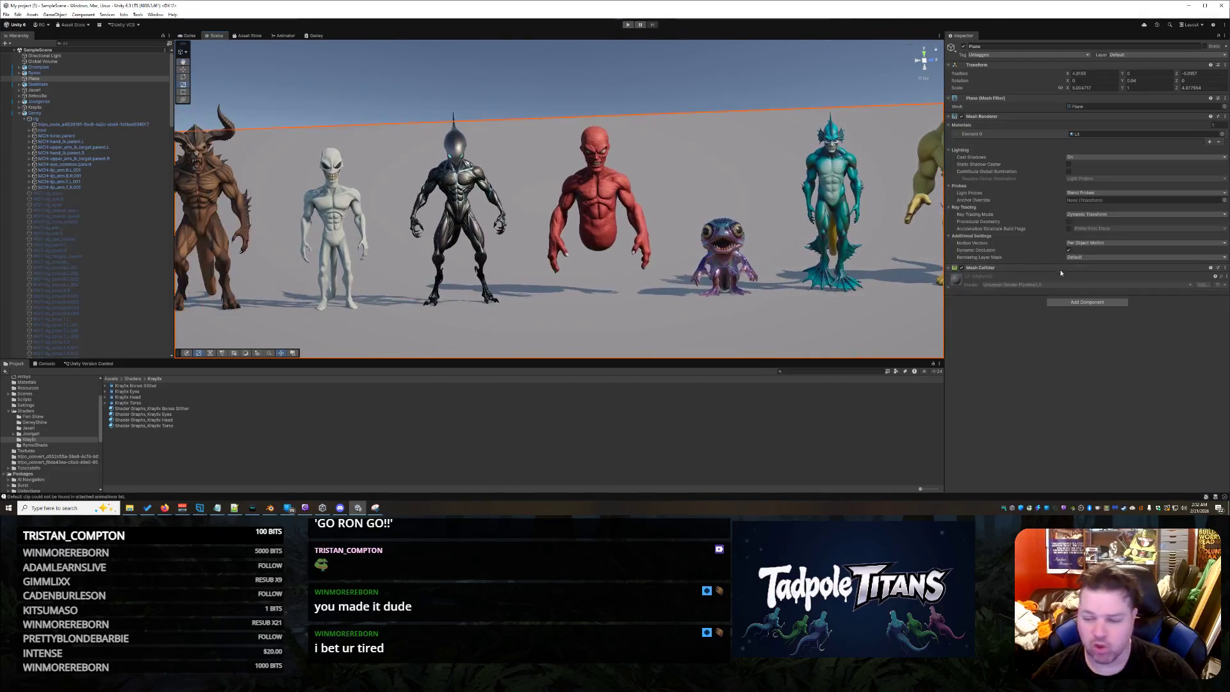
pyautogui.click(1190, 8)
pyautogui.click(785, 277)
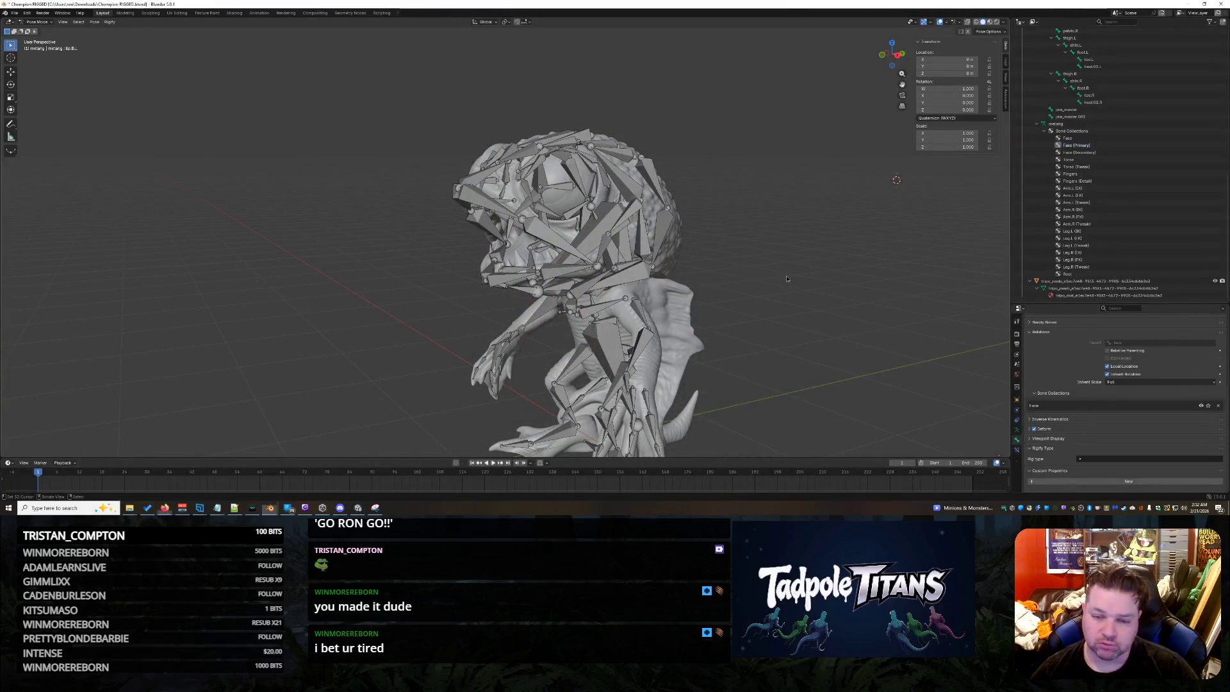
# Orbit around the rigged tadpole to inspect its facial armature.
pyautogui.moveTo(713, 227)
pyautogui.mouseDown(button='middle')
pyautogui.moveTo(769, 246)
pyautogui.moveTo(732, 239)
pyautogui.moveTo(748, 280)
pyautogui.moveTo(639, 440)
pyautogui.mouseUp(button='middle')
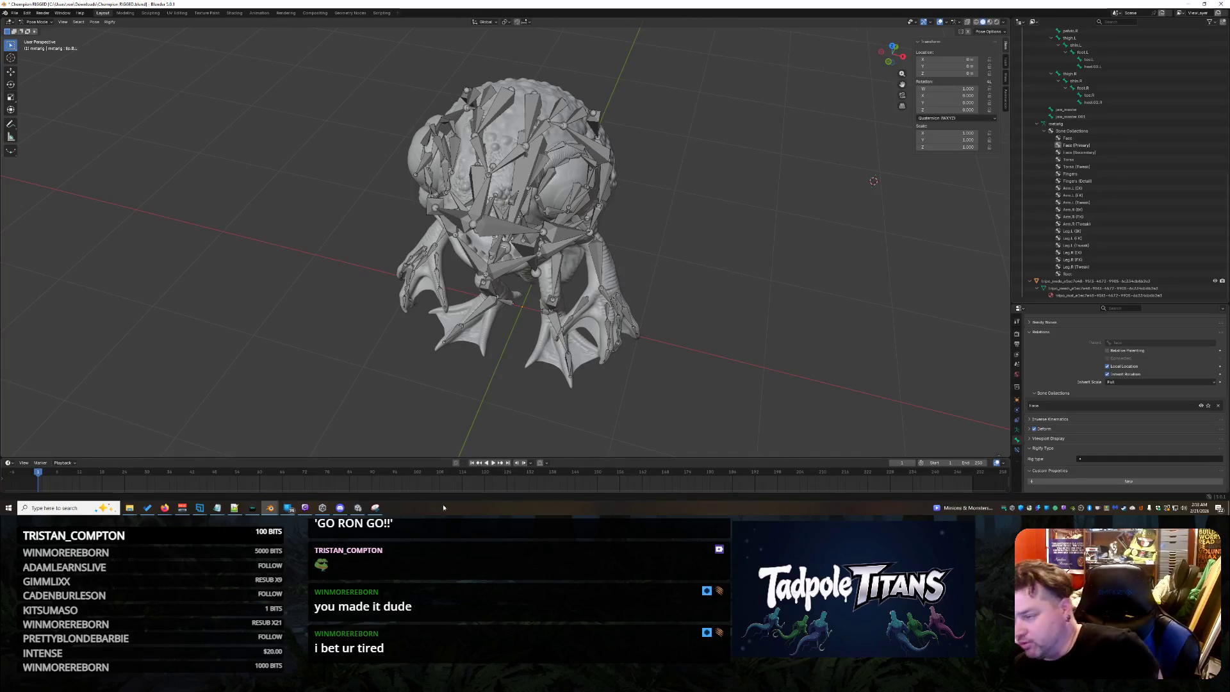
pyautogui.moveTo(374, 507)
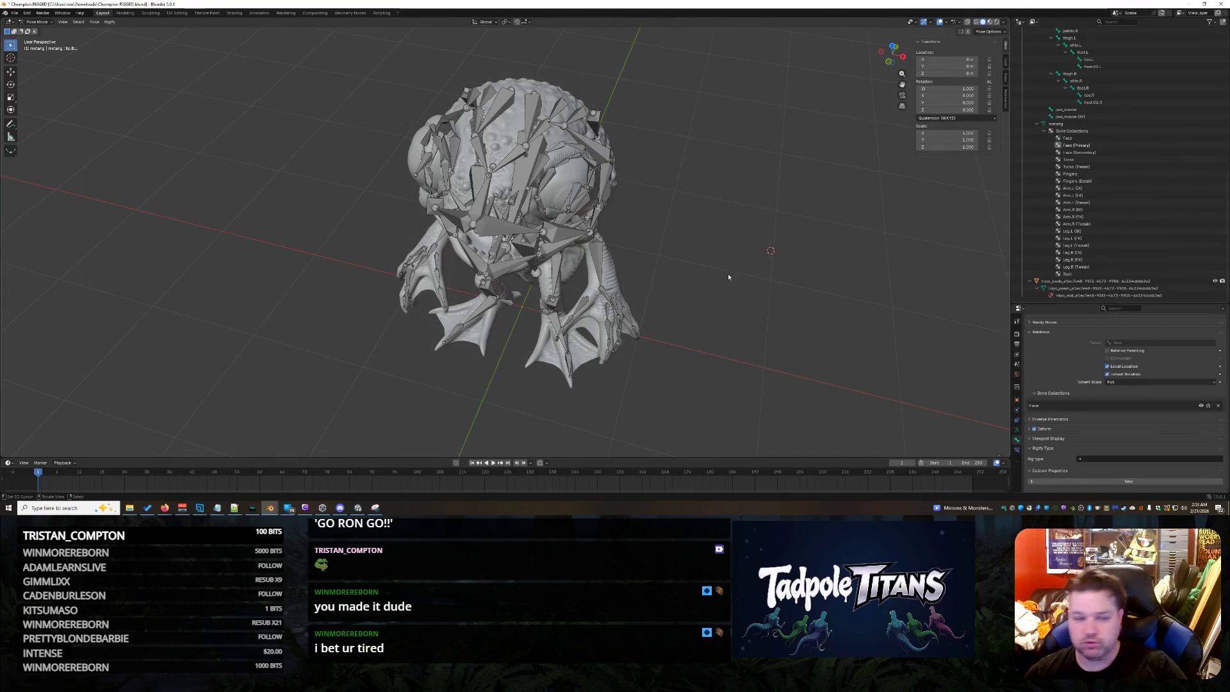
pyautogui.moveTo(700, 271)
pyautogui.mouseDown(button='middle')
pyautogui.moveTo(737, 276)
pyautogui.moveTo(653, 301)
pyautogui.moveTo(785, 264)
pyautogui.moveTo(720, 220)
pyautogui.moveTo(755, 201)
pyautogui.moveTo(651, 178)
pyautogui.mouseUp(button='middle')
pyautogui.scroll(8, 647, 182)
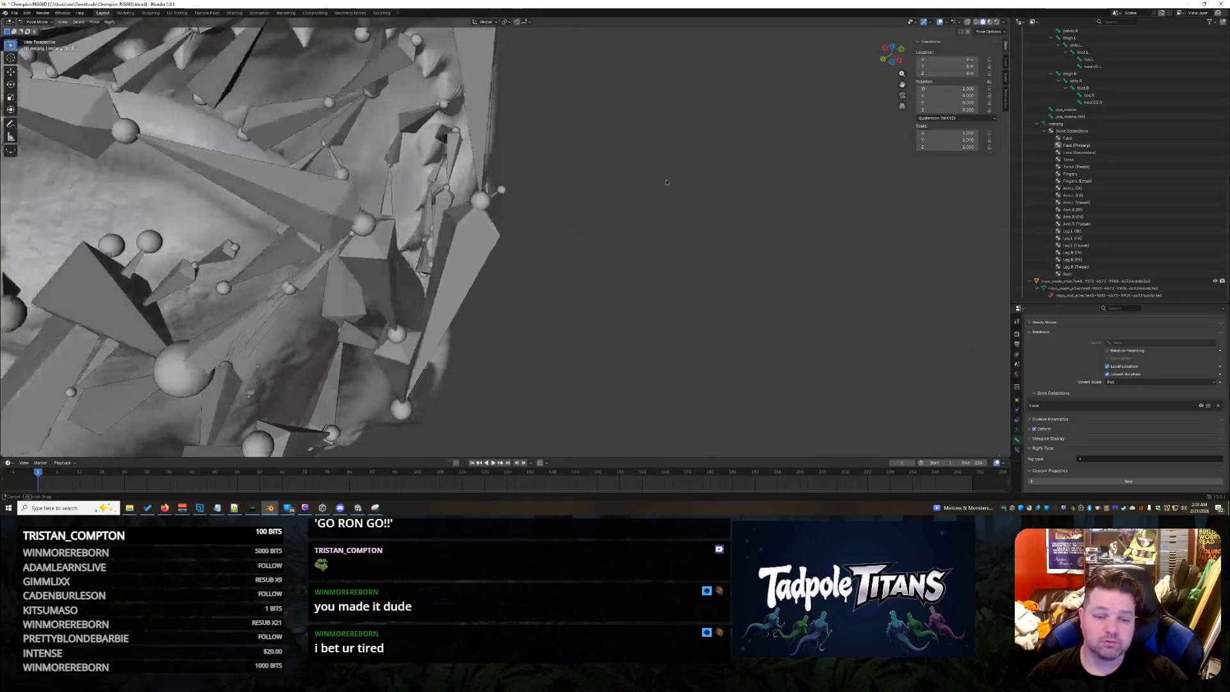
pyautogui.scroll(-5, 564, 213)
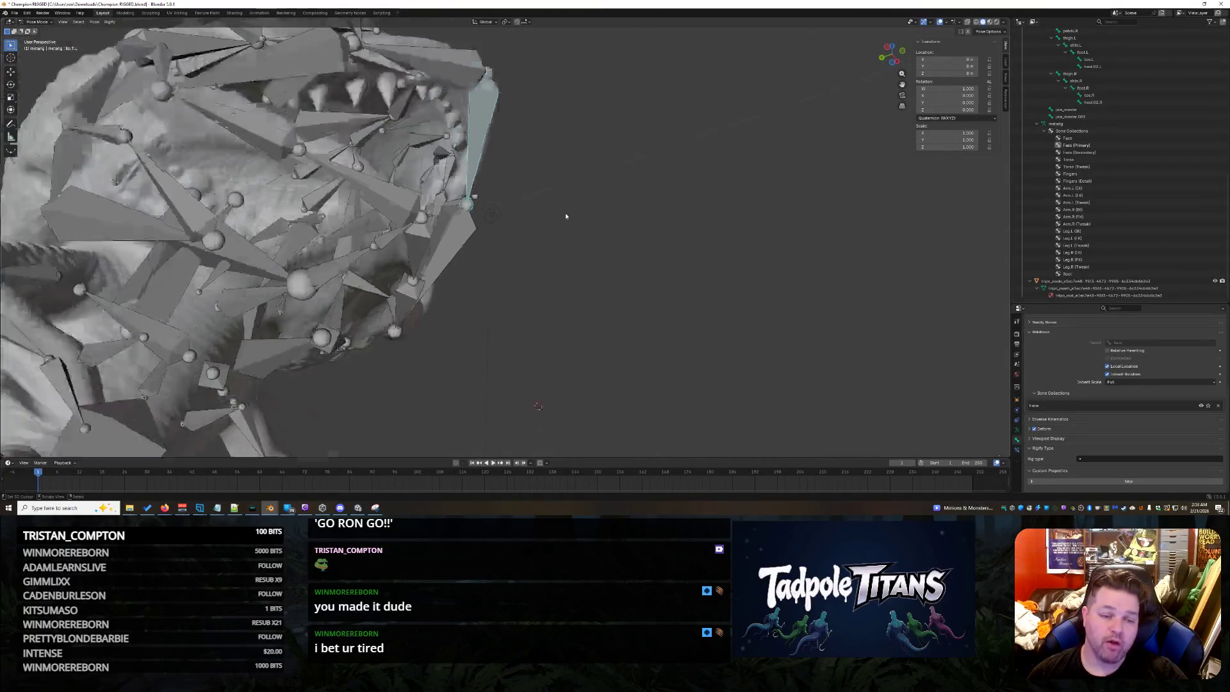
# Compare the lip bones and select the bone at the right mouth corner.
pyautogui.click(471, 210)
pyautogui.click(483, 207)
pyautogui.click(471, 212)
pyautogui.click(477, 210)
pyautogui.scroll(2, 476, 209)
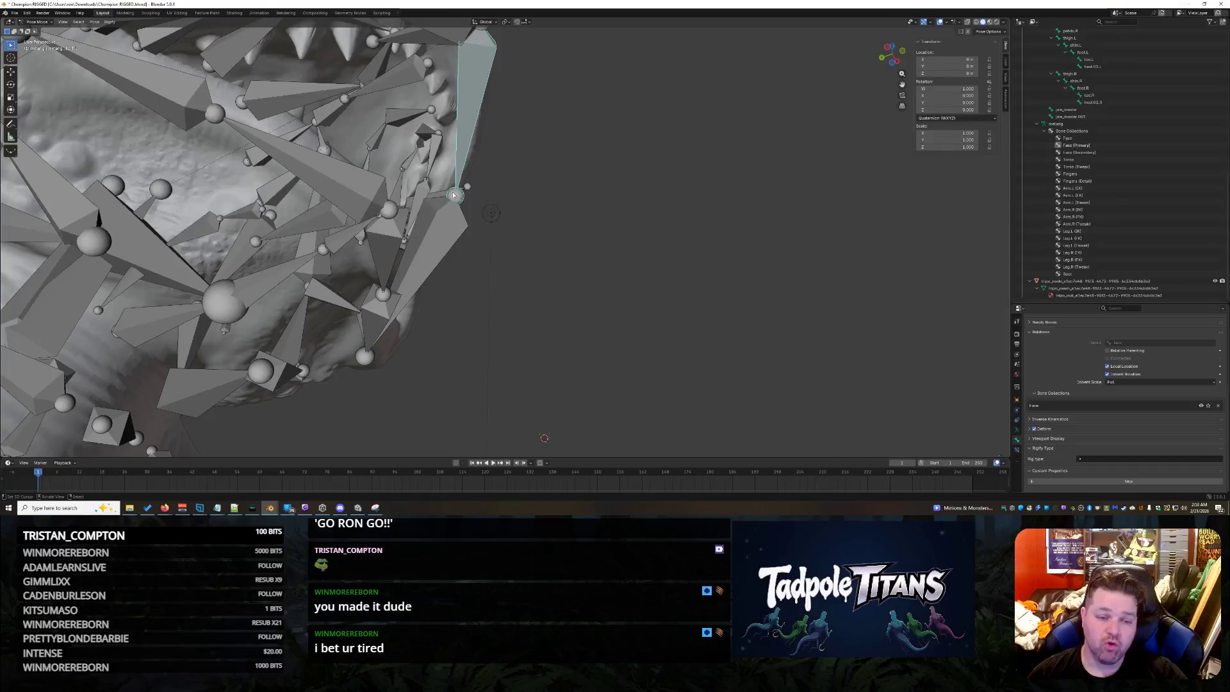
pyautogui.scroll(-3, 460, 201)
pyautogui.moveTo(467, 186); pyautogui.dragTo(590, 139, button='middle')
pyautogui.click(626, 88)
pyautogui.click(628, 84)
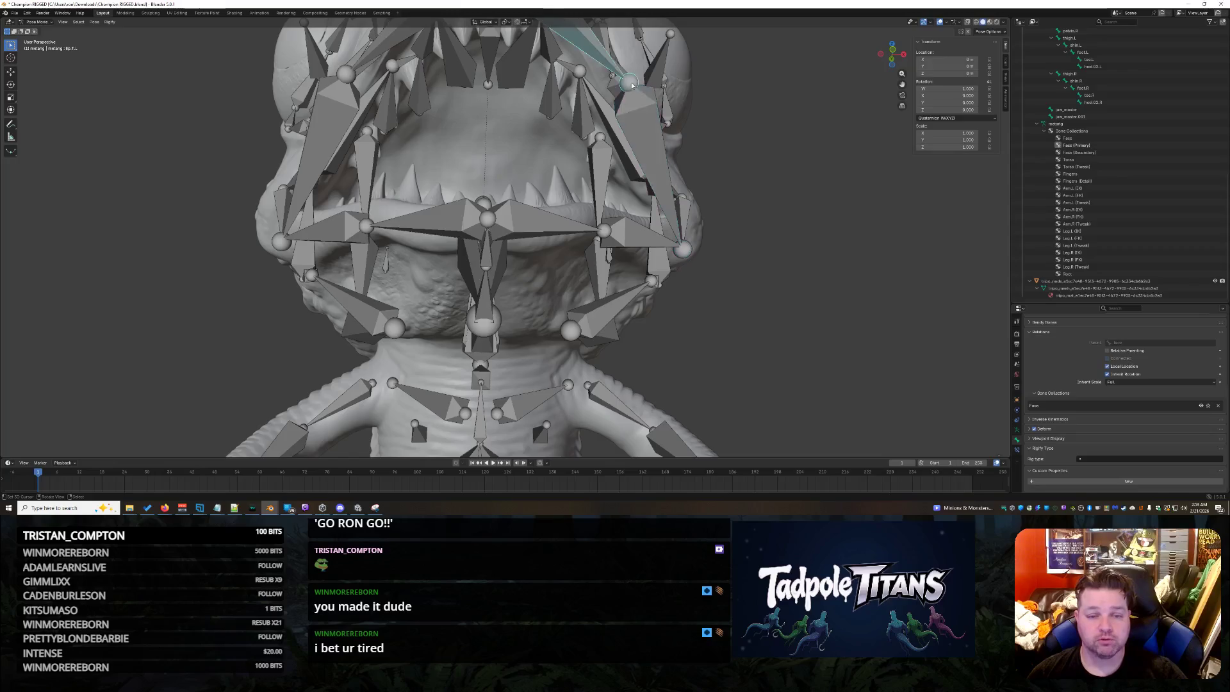
pyautogui.scroll(-5, 736, 120)
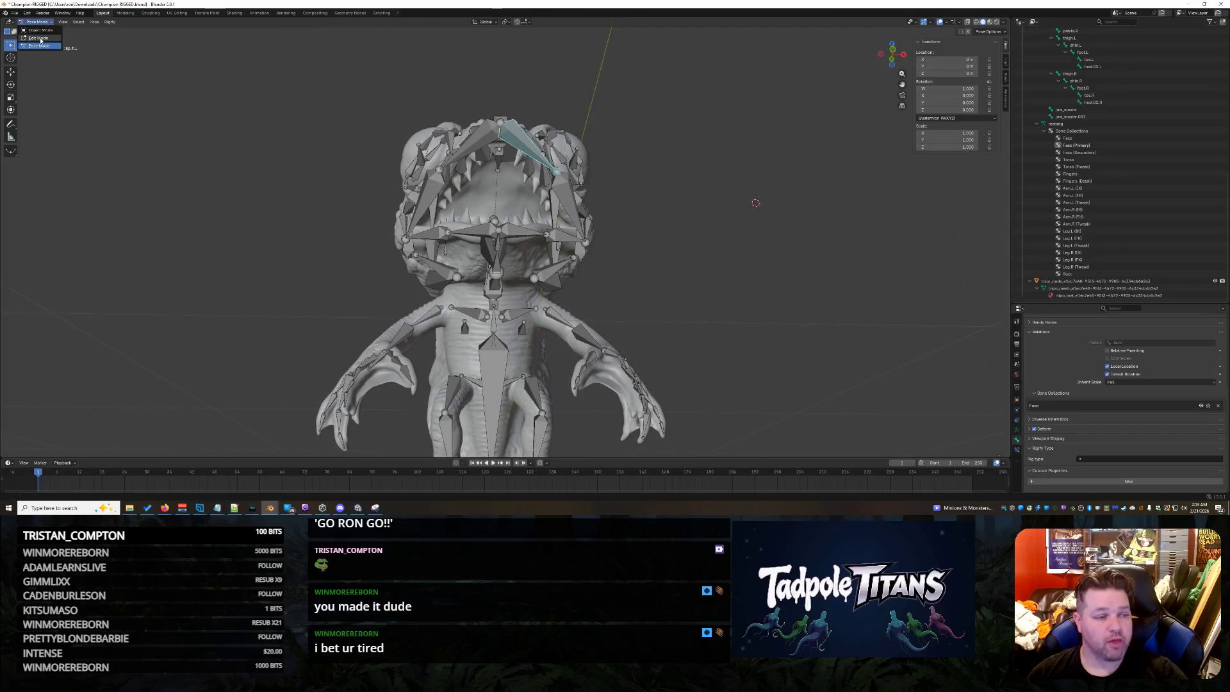
# In Edit Mode, extrude a new bone from the mouth bone and scale the bones to about 0.97.
pyautogui.click(40, 38)
pyautogui.press('e')
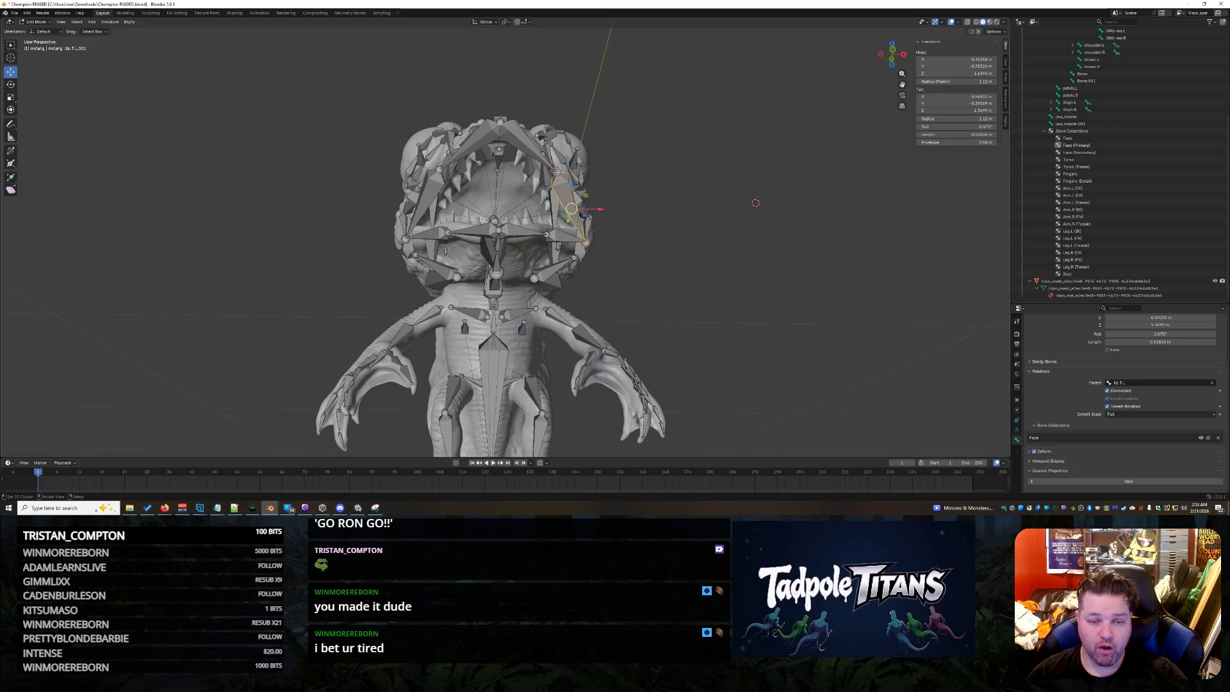
pyautogui.scroll(6, 623, 165)
pyautogui.moveTo(756, 235)
pyautogui.keyDown('shift'); pyautogui.mouseDown(button='middle')
pyautogui.moveTo(746, 262)
pyautogui.moveTo(734, 4)
pyautogui.mouseUp(button='middle'); pyautogui.keyUp('shift')
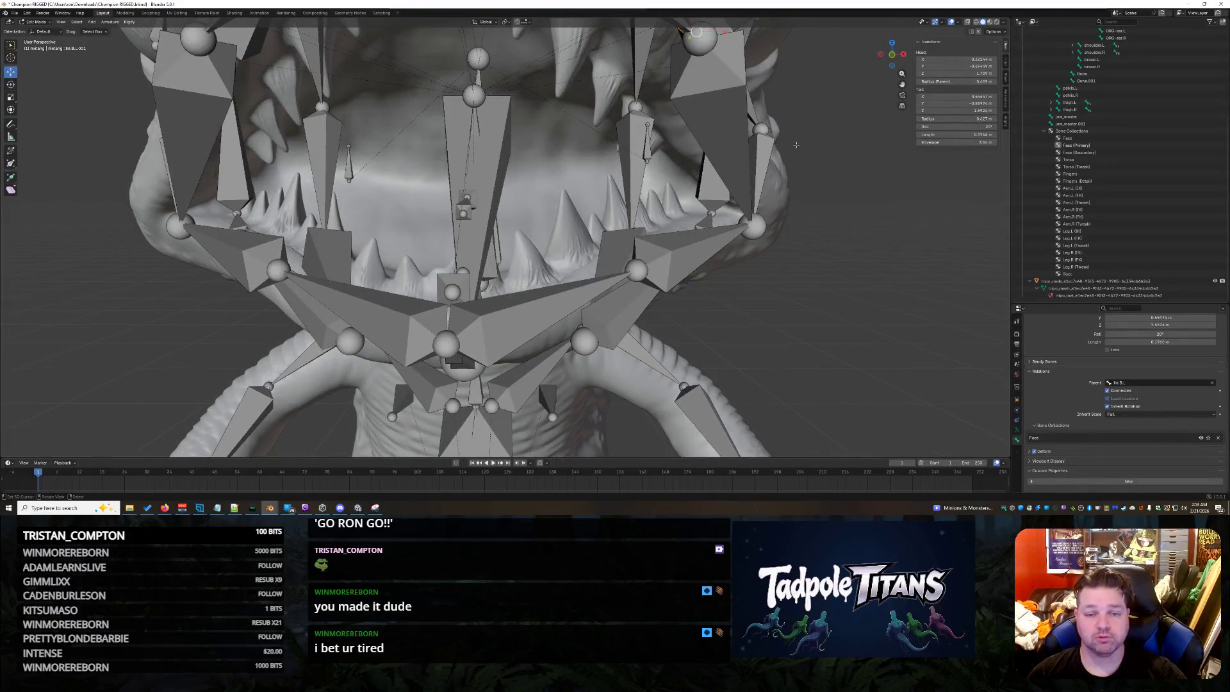
pyautogui.scroll(-3, 797, 147)
pyautogui.moveTo(797, 147); pyautogui.dragTo(639, 258, button='middle')
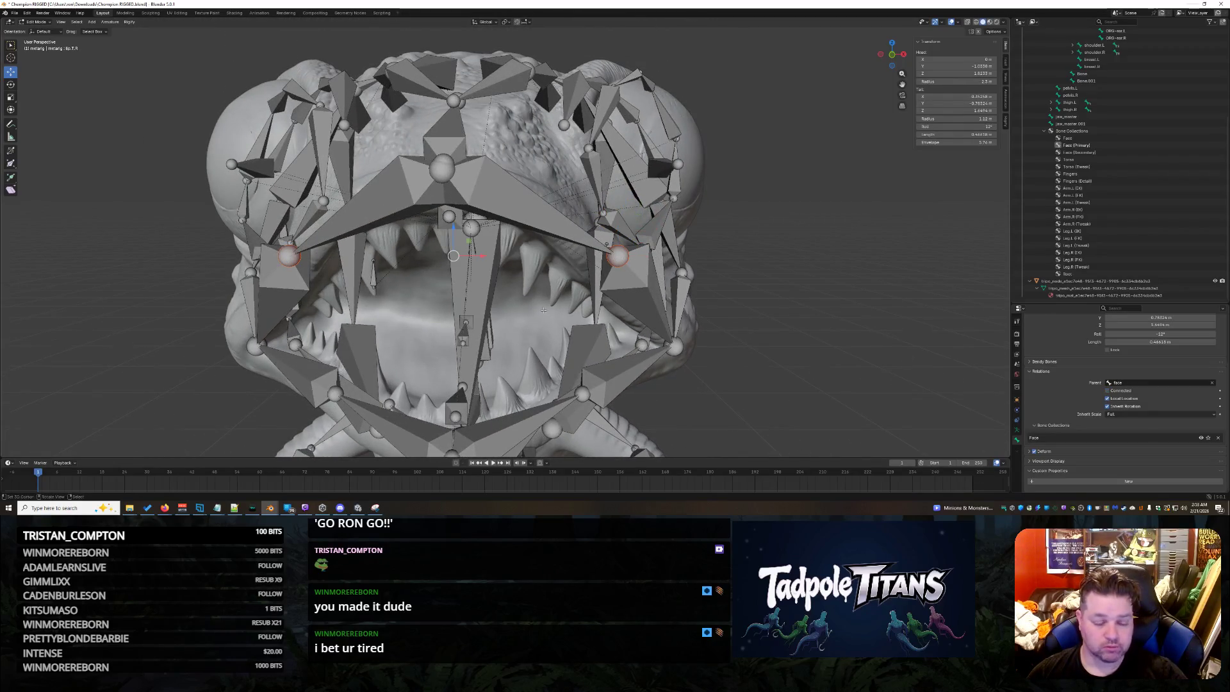
pyautogui.press('s')
pyautogui.click(529, 291)
pyautogui.moveTo(817, 343)
pyautogui.mouseDown(button='middle')
pyautogui.moveTo(751, 275)
pyautogui.moveTo(834, 354)
pyautogui.mouseUp(button='middle')
pyautogui.scroll(-8, 834, 355)
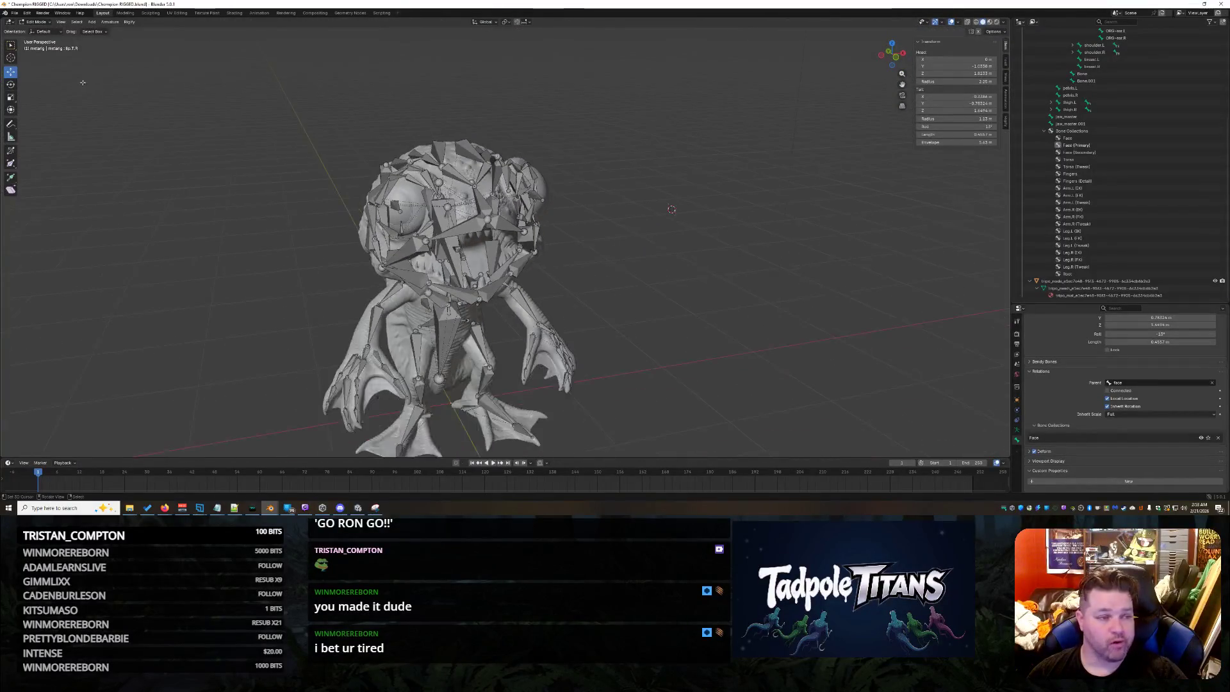
# Return to Object Mode, clear the armature selection, and collapse the metarig in the Outliner.
pyautogui.click(38, 30)
pyautogui.moveTo(577, 289)
pyautogui.mouseDown(button='middle')
pyautogui.moveTo(616, 276)
pyautogui.moveTo(602, 221)
pyautogui.moveTo(618, 267)
pyautogui.mouseUp(button='middle')
pyautogui.scroll(4, 619, 264)
pyautogui.click(619, 260)
pyautogui.scroll(2, 636, 183)
pyautogui.moveTo(636, 186); pyautogui.dragTo(477, 198, button='middle')
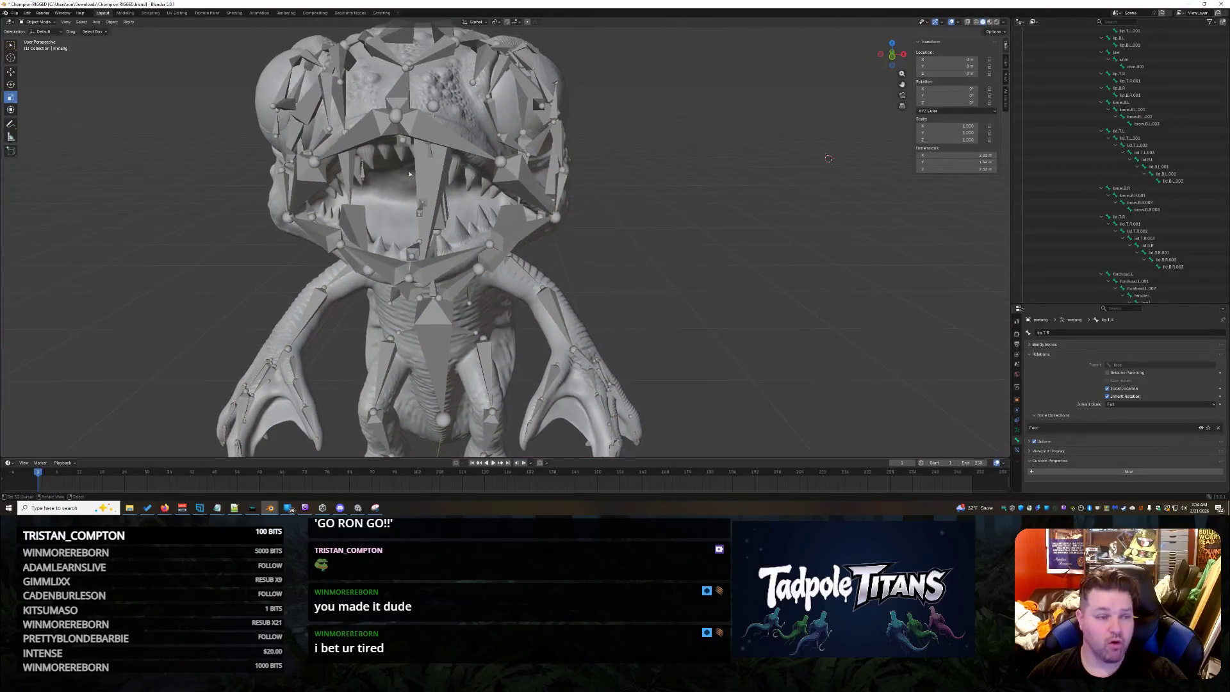
pyautogui.scroll(-5, 385, 160)
pyautogui.moveTo(356, 171)
pyautogui.mouseDown(button='middle')
pyautogui.moveTo(301, 172)
pyautogui.moveTo(333, 170)
pyautogui.mouseUp(button='middle')
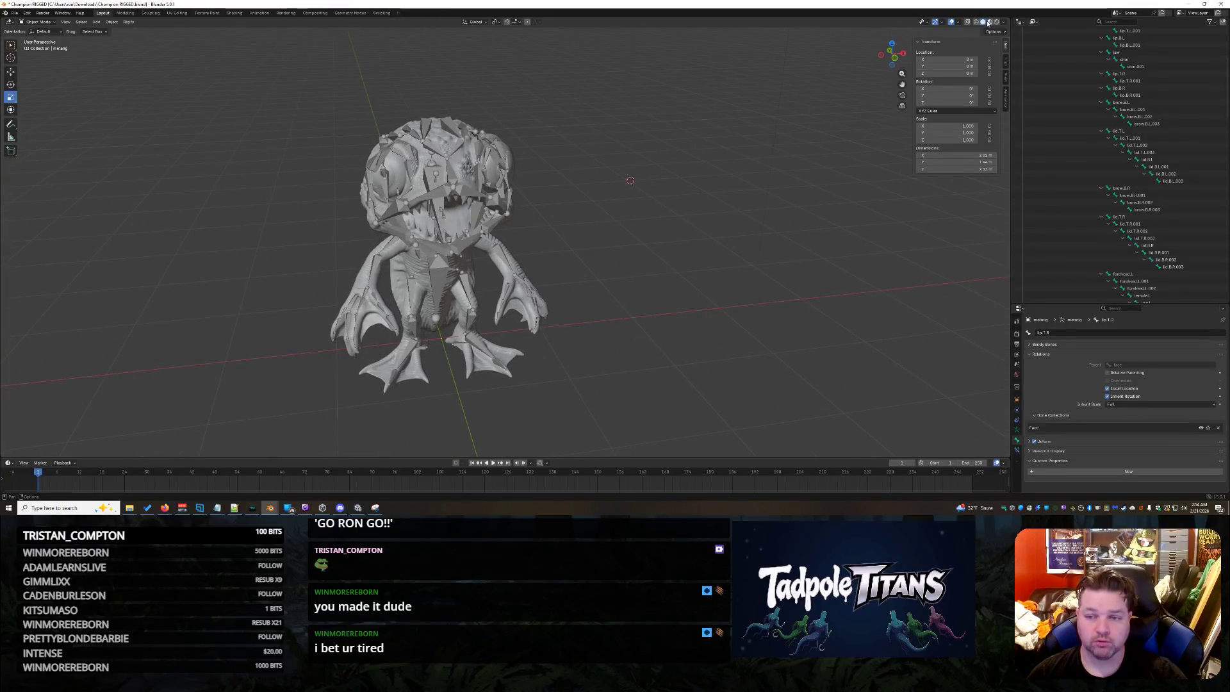
pyautogui.scroll(8, 1037, 82)
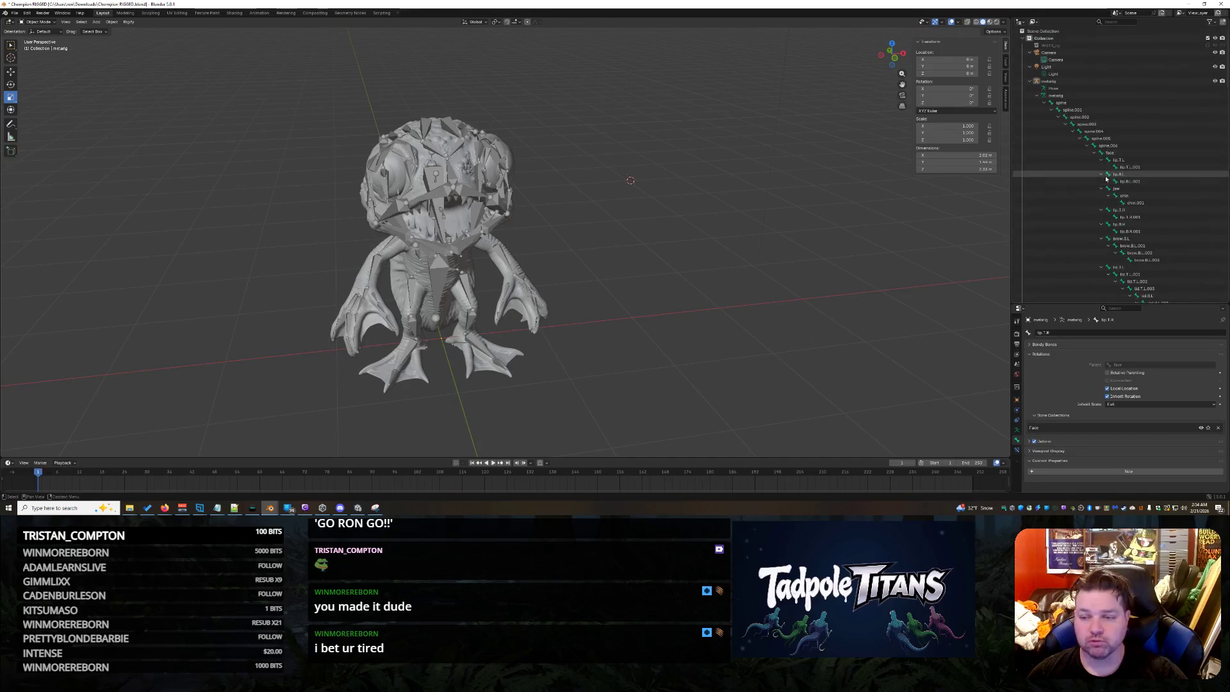
pyautogui.click(1032, 82)
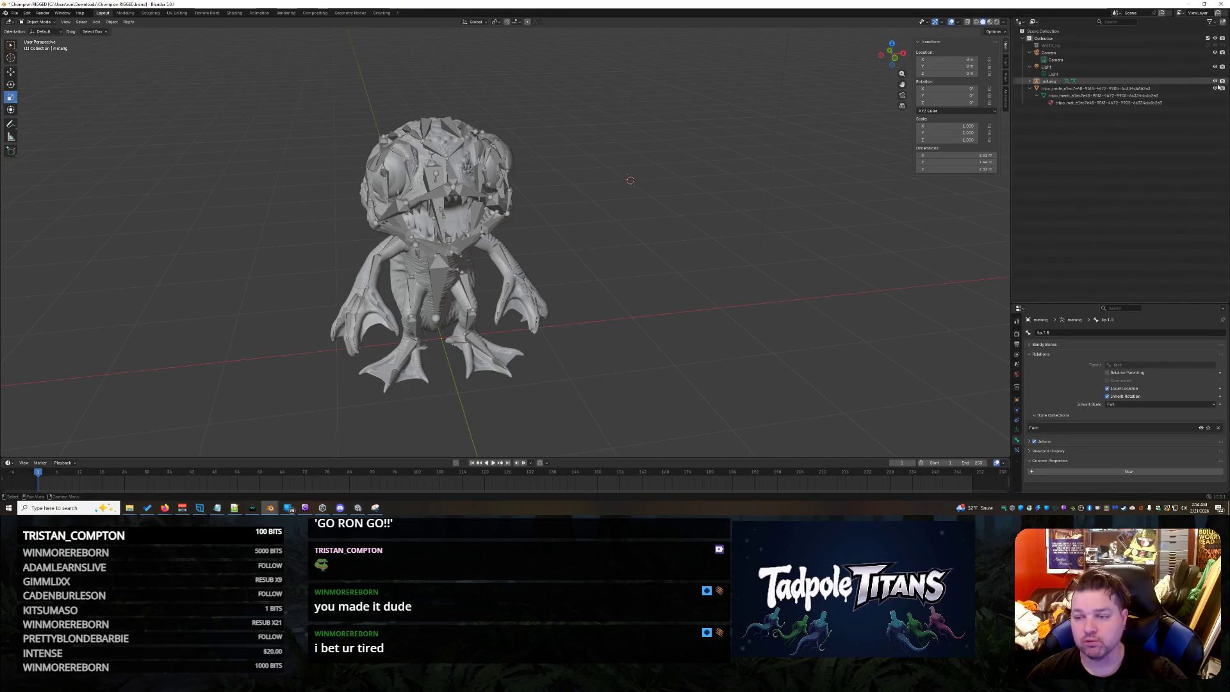
# Hide the metarig and switch the viewport to Material Preview shading to show the tadpole's textures.
pyautogui.press('h')
pyautogui.moveTo(687, 279); pyautogui.dragTo(992, 63, button='middle')
pyautogui.click(990, 23)
pyautogui.click(984, 23)
pyautogui.click(990, 24)
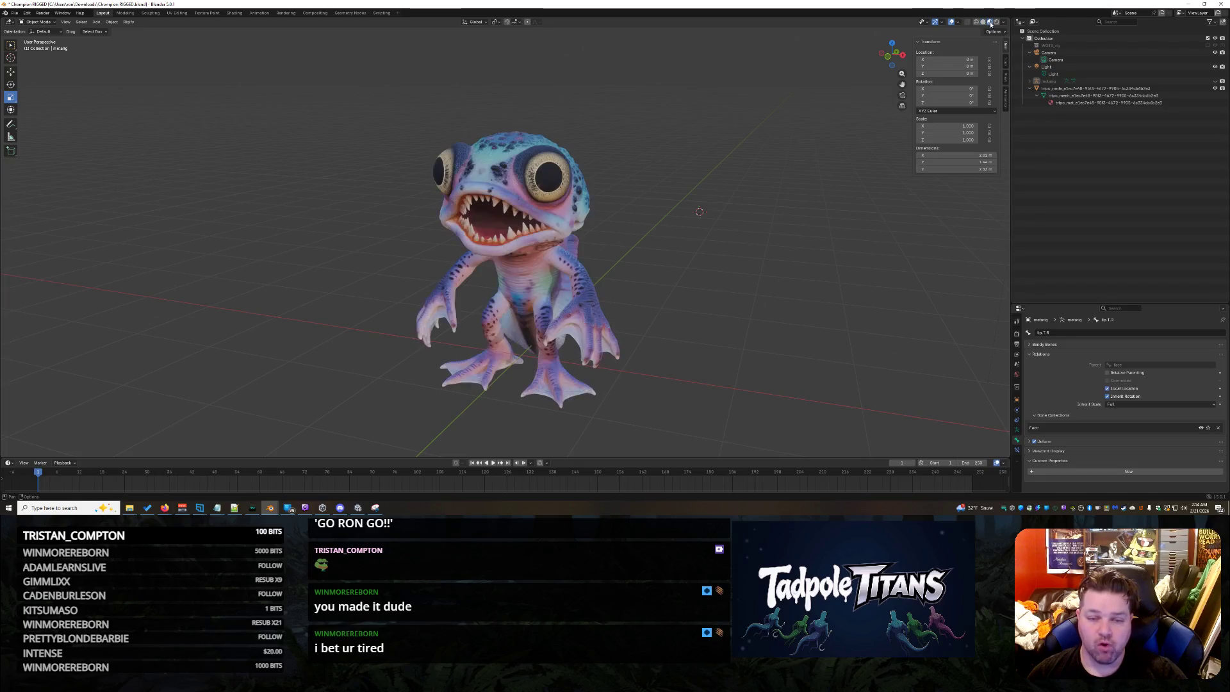
# Orbit around the textured tadpole, then bring up the Snipping Tool capture of the rig's bone settings.
pyautogui.scroll(4, 821, 286)
pyautogui.moveTo(822, 286); pyautogui.dragTo(796, 287, button='middle')
pyautogui.scroll(-8, 796, 286)
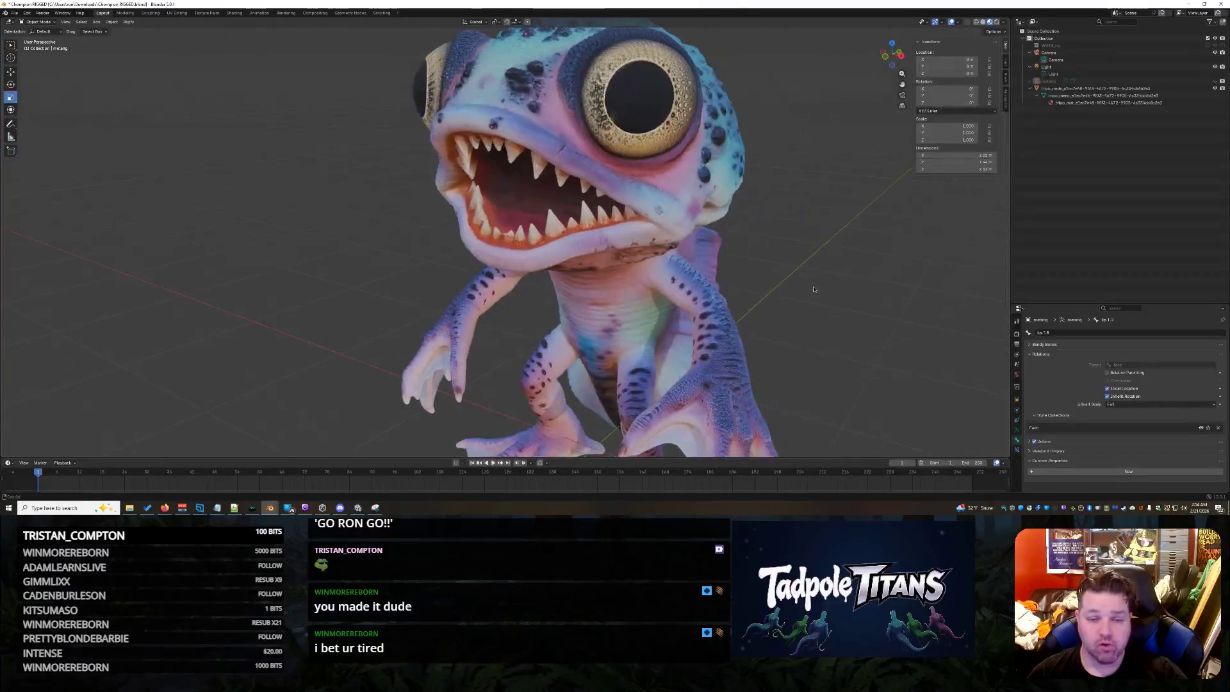
pyautogui.moveTo(614, 210)
pyautogui.mouseDown(button='middle')
pyautogui.moveTo(708, 230)
pyautogui.moveTo(737, 218)
pyautogui.moveTo(643, 224)
pyautogui.moveTo(446, 200)
pyautogui.moveTo(165, 90)
pyautogui.moveTo(628, 222)
pyautogui.moveTo(513, 216)
pyautogui.moveTo(302, 77)
pyautogui.moveTo(192, 47)
pyautogui.moveTo(758, 391)
pyautogui.moveTo(608, 221)
pyautogui.moveTo(632, 230)
pyautogui.moveTo(633, 256)
pyautogui.moveTo(576, 253)
pyautogui.moveTo(700, 266)
pyautogui.mouseUp(button='middle')
pyautogui.scroll(2, 640, 236)
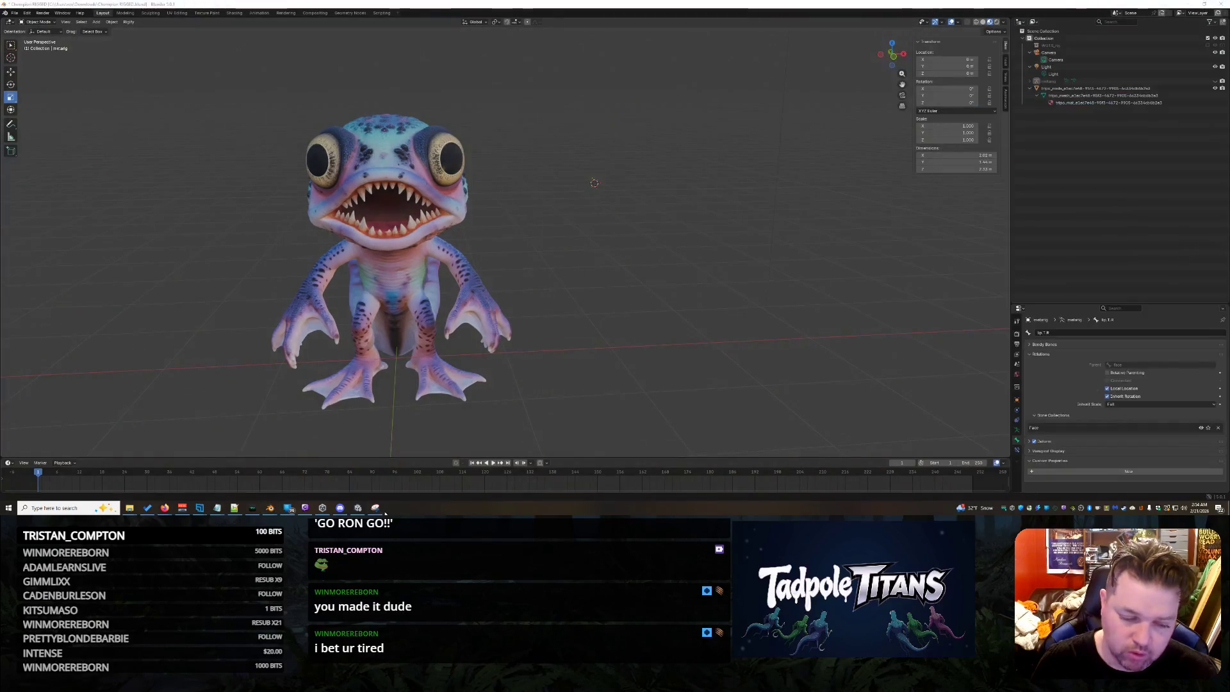
pyautogui.click(376, 509)
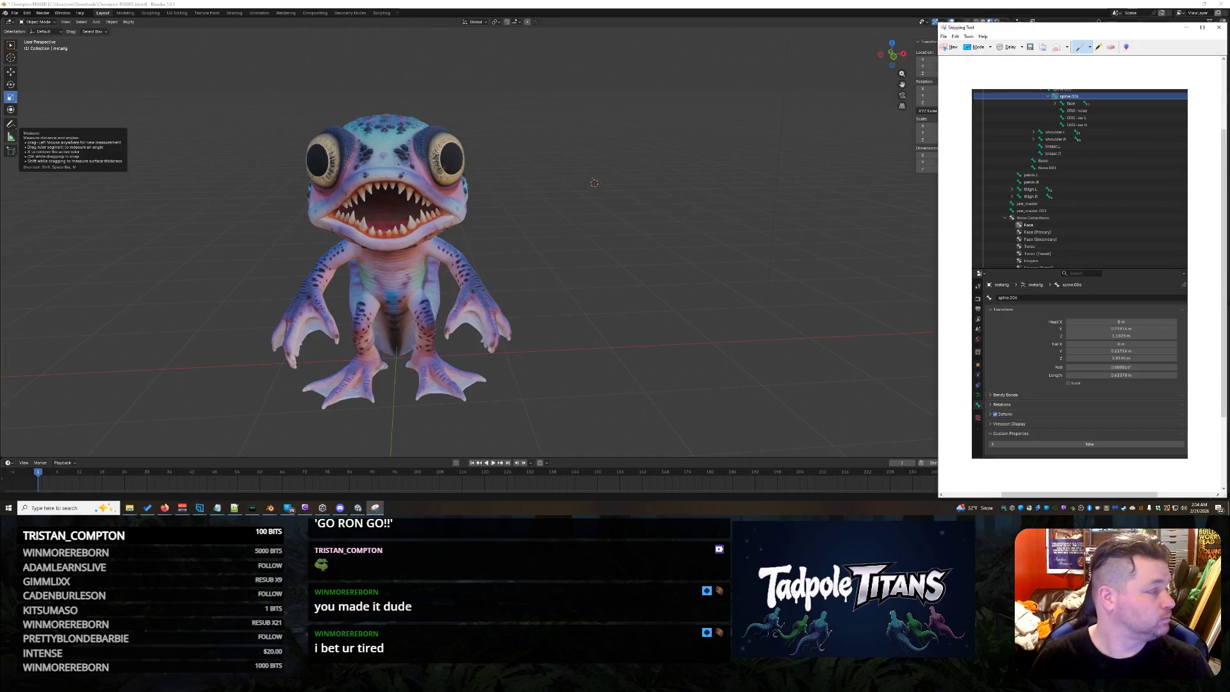
pyautogui.hotkey('alt', 'Tab')
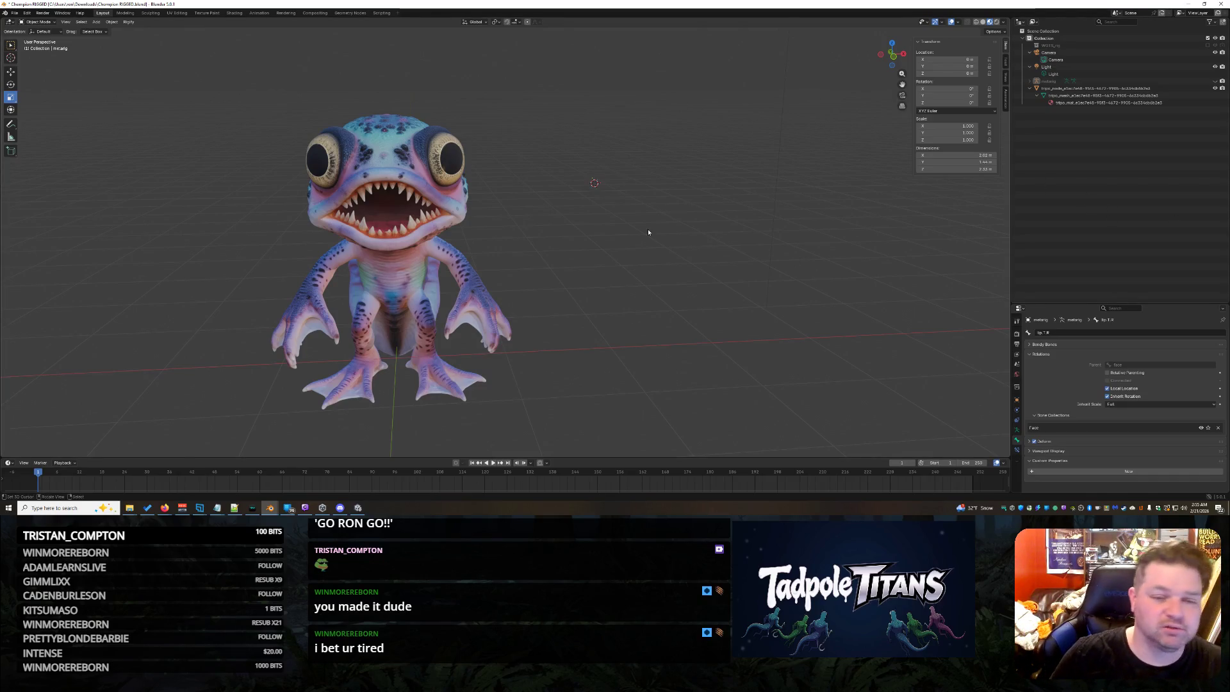
pyautogui.scroll(-10, 655, 233)
pyautogui.scroll(5, 590, 270)
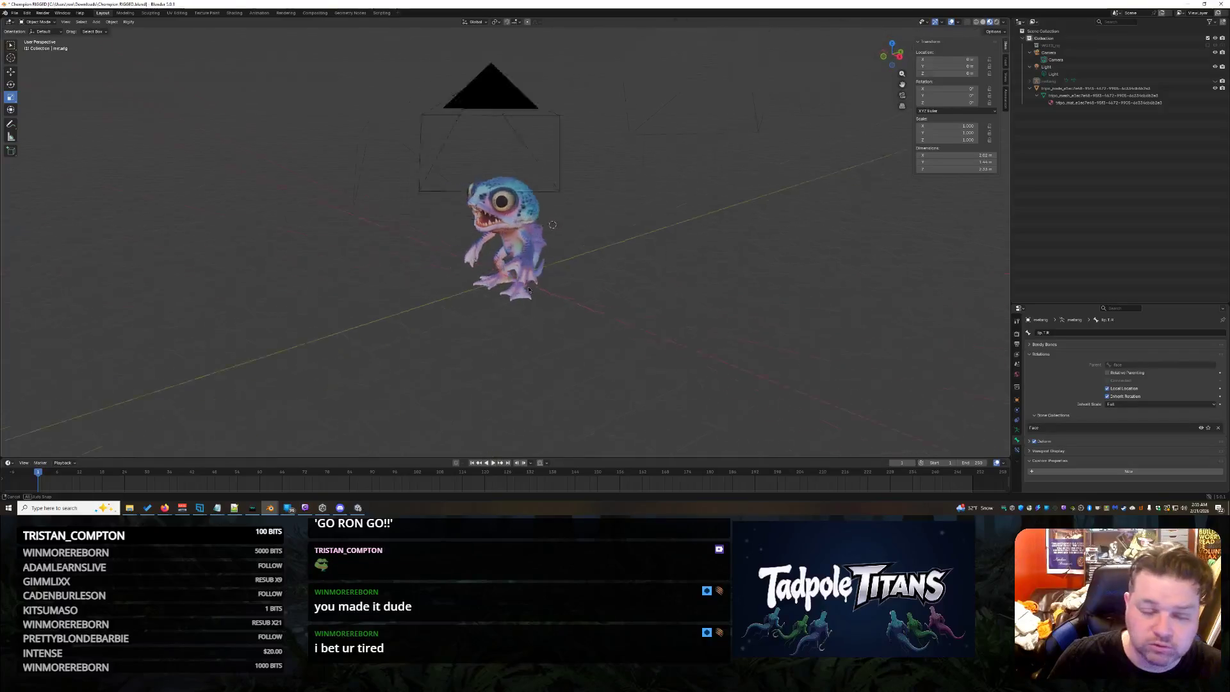
pyautogui.scroll(4, 579, 301)
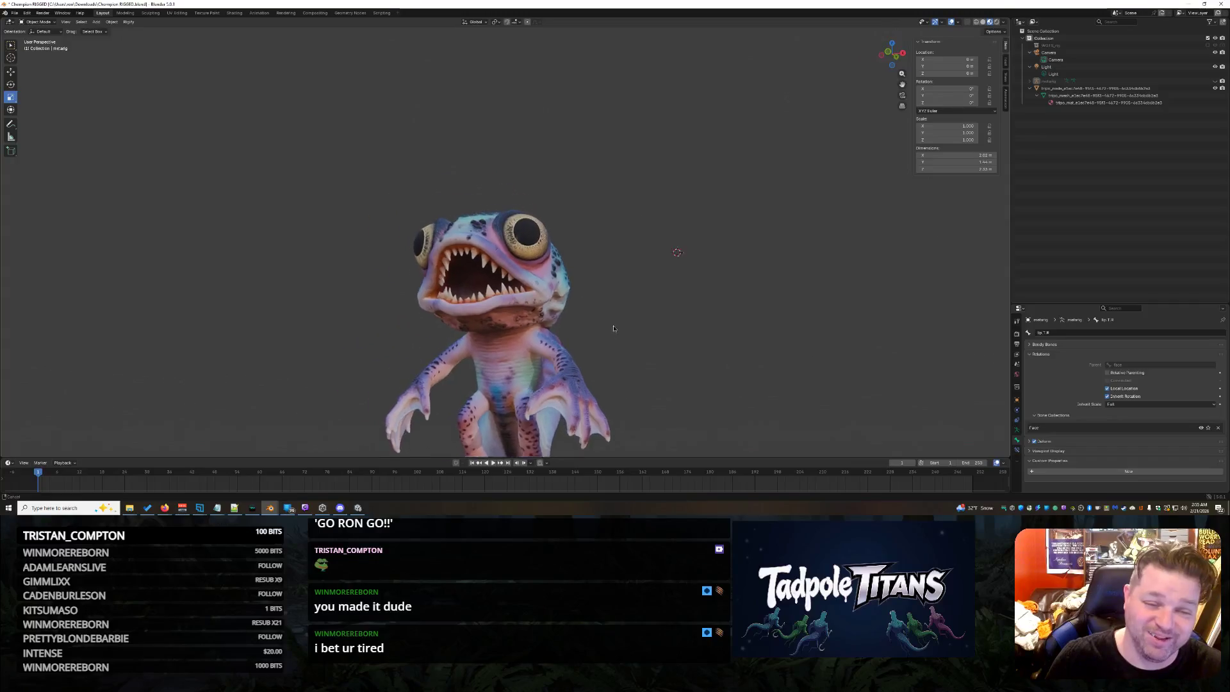
pyautogui.scroll(5, 563, 351)
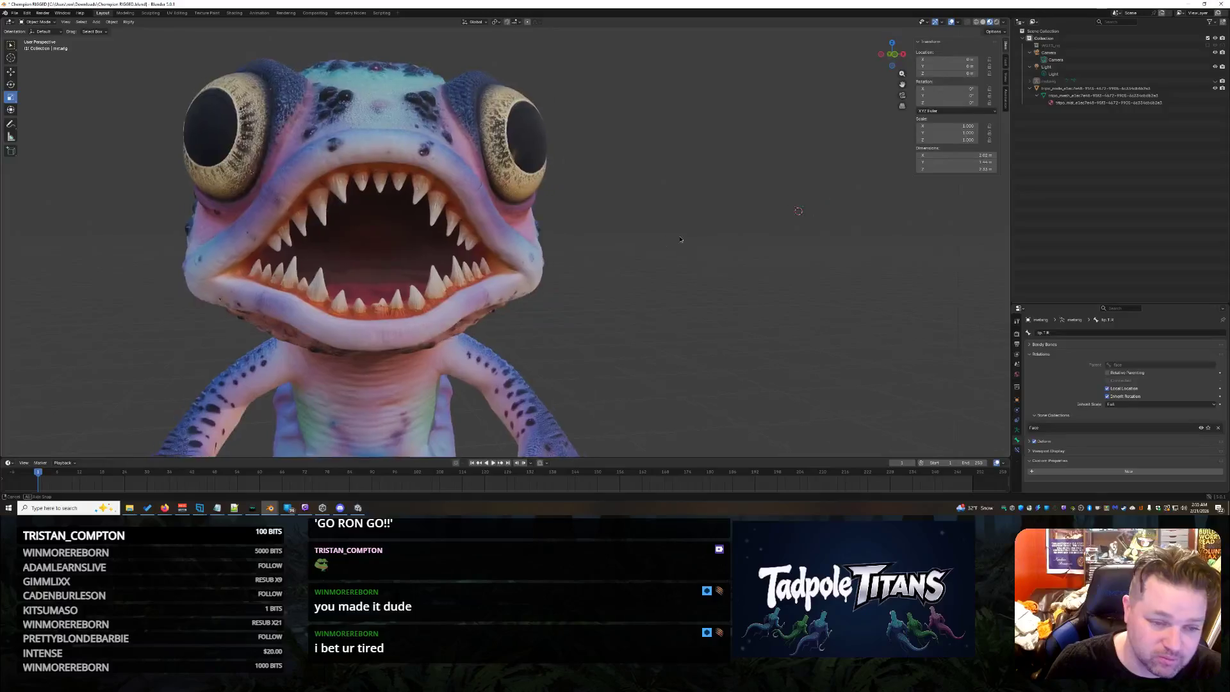
pyautogui.scroll(5, 639, 273)
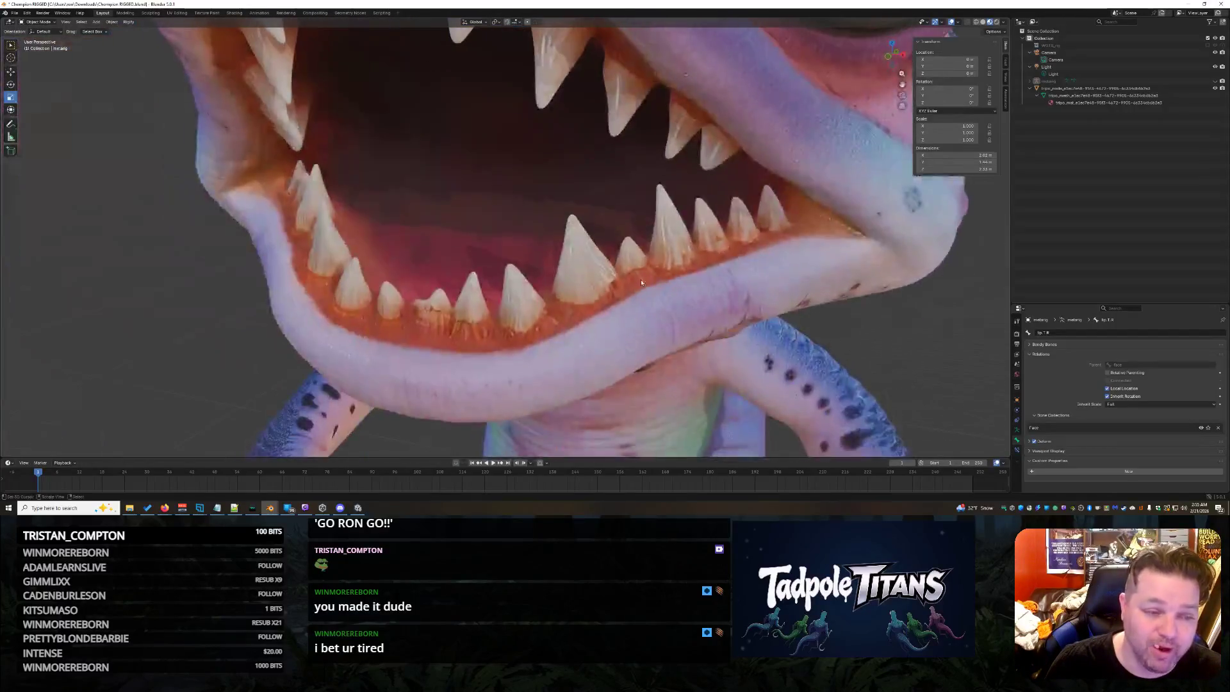
pyautogui.scroll(-5, 669, 283)
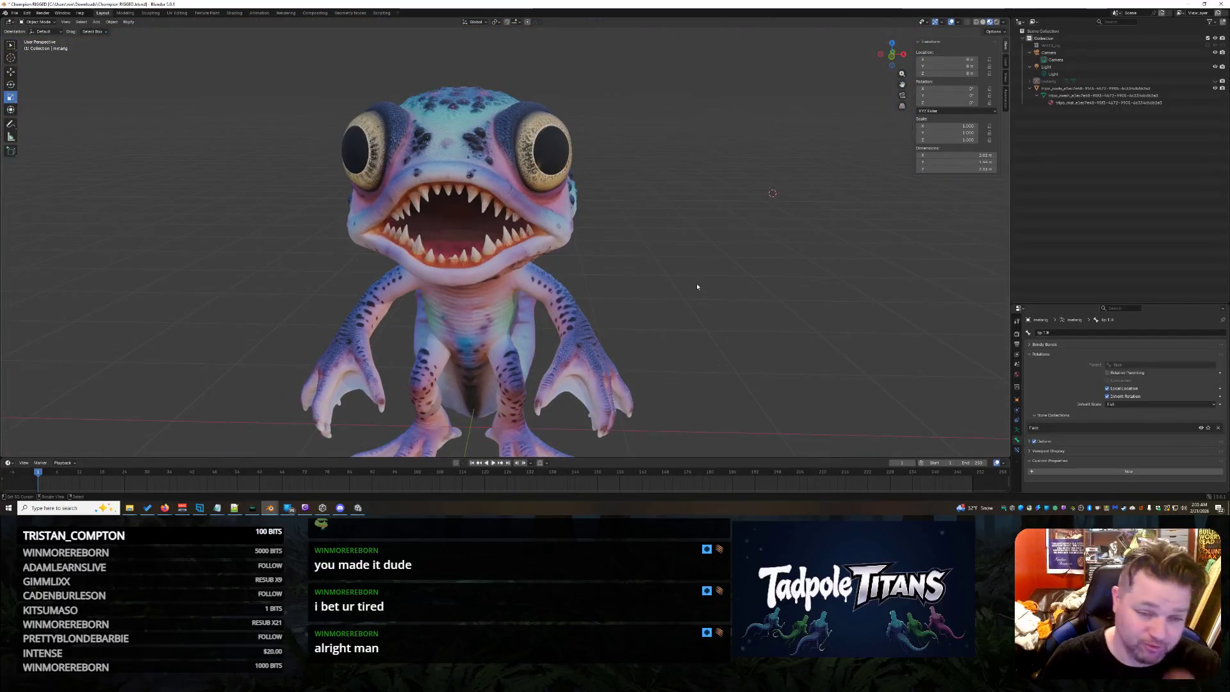